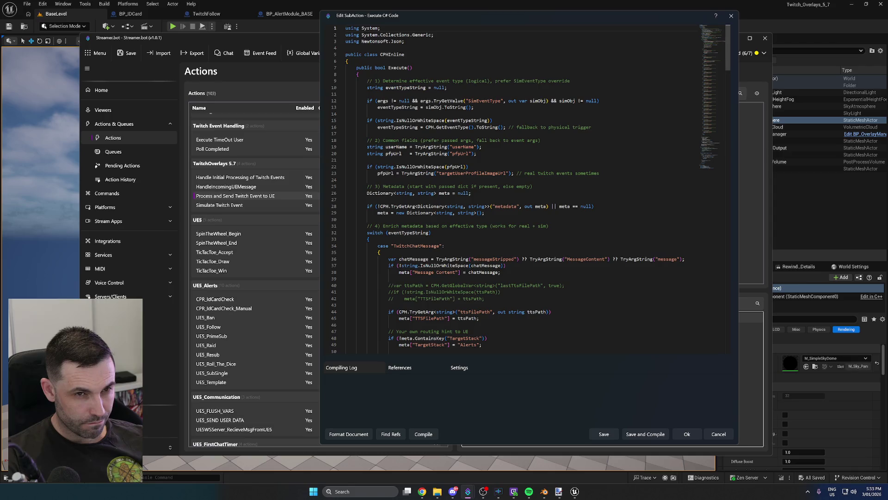
Discard the open code editor and reopen Simulate Twitch Event's Execute Code sub-action
{"action": "scroll", "coordinate": [506, 190], "scroll_direction": "down", "scroll_amount": 1}
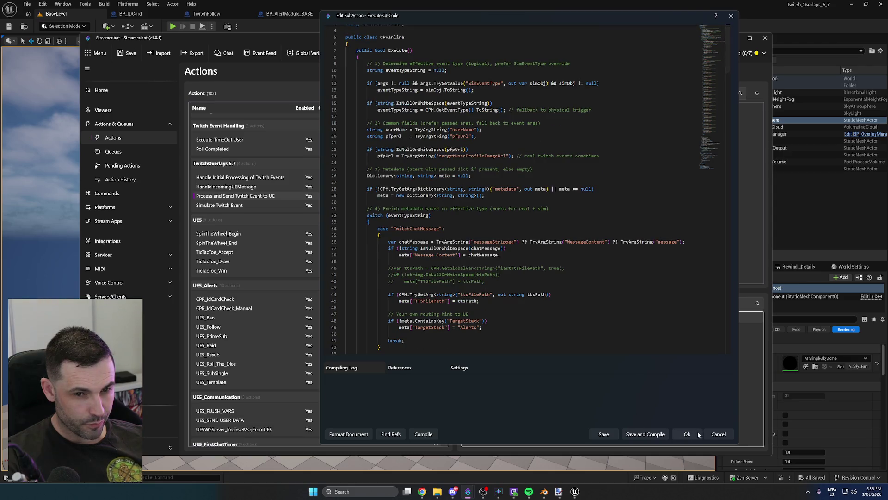
{"action": "left_click", "coordinate": [718, 434]}
{"action": "double_click", "coordinate": [246, 205]}
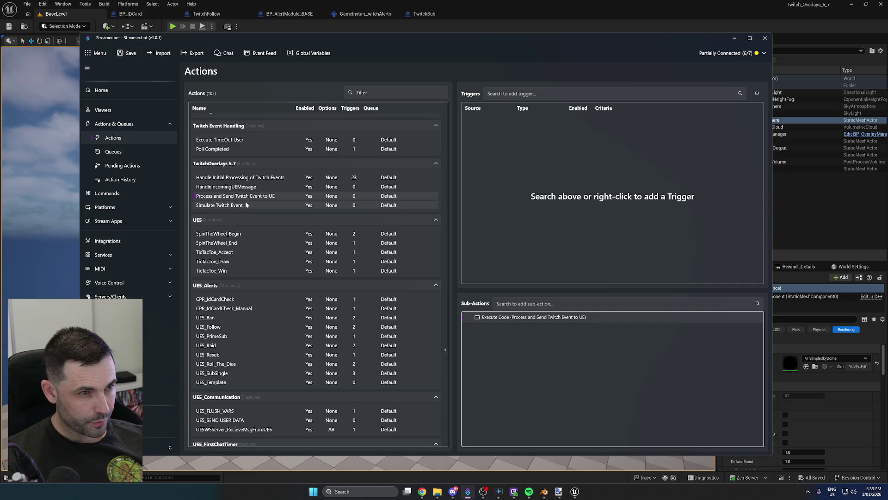
{"action": "left_click", "coordinate": [521, 280]}
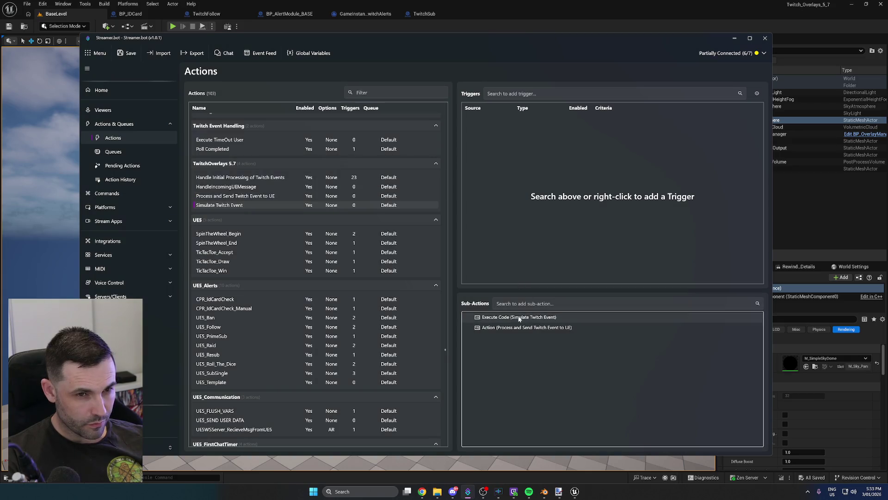
{"action": "double_click", "coordinate": [519, 317]}
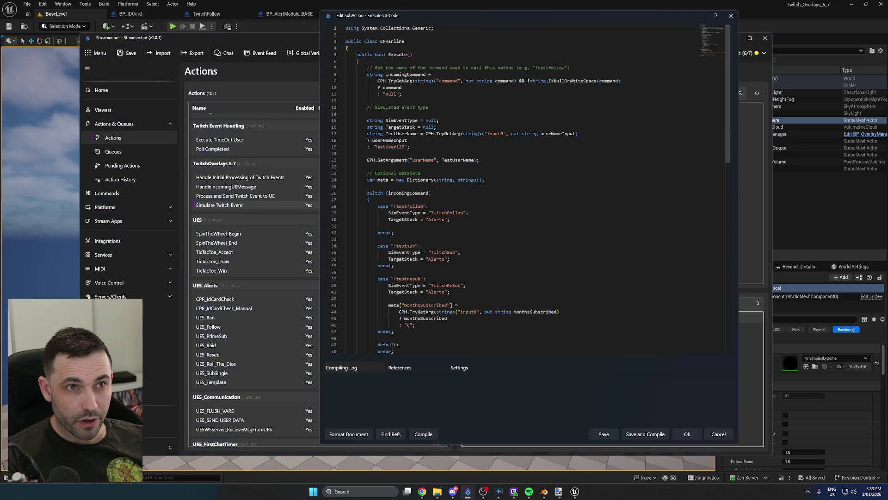
Comment out the dummy pfpUrl line 60 with //, then compile and save the code
{"action": "scroll", "coordinate": [523, 185], "scroll_direction": "down", "scroll_amount": 8}
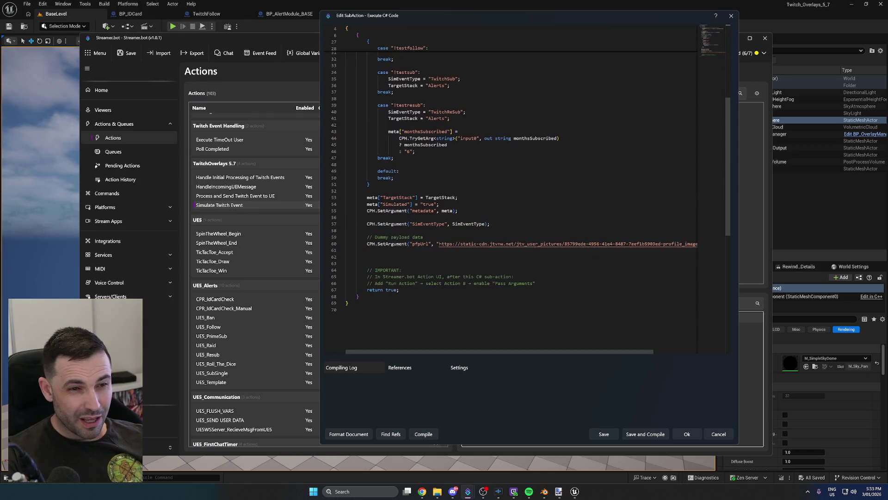
{"action": "left_click", "coordinate": [367, 243]}
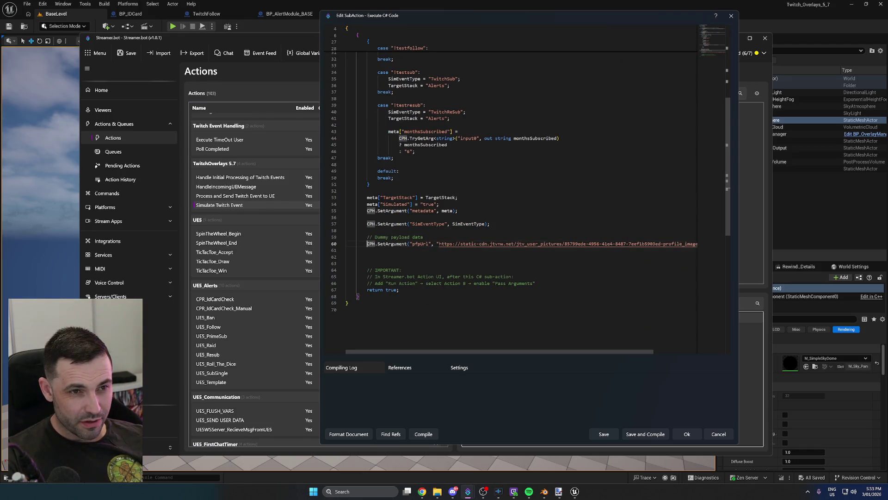
{"action": "type", "text": "//"}
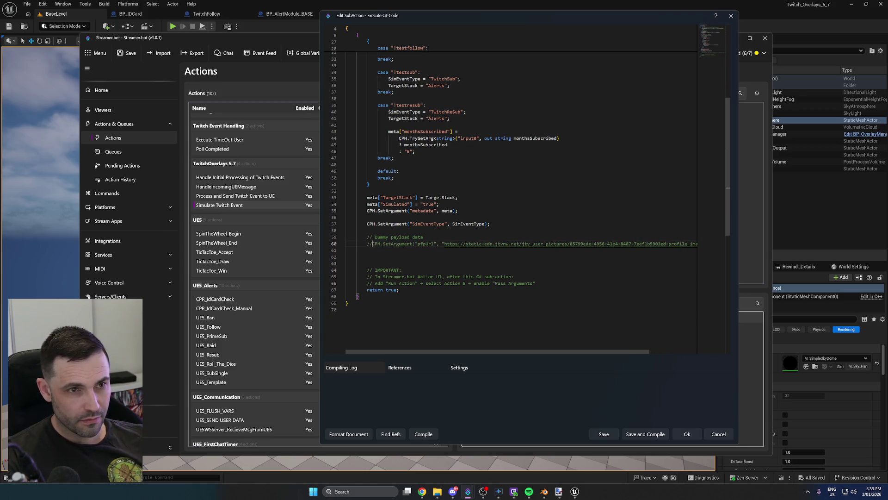
{"action": "left_click", "coordinate": [431, 435]}
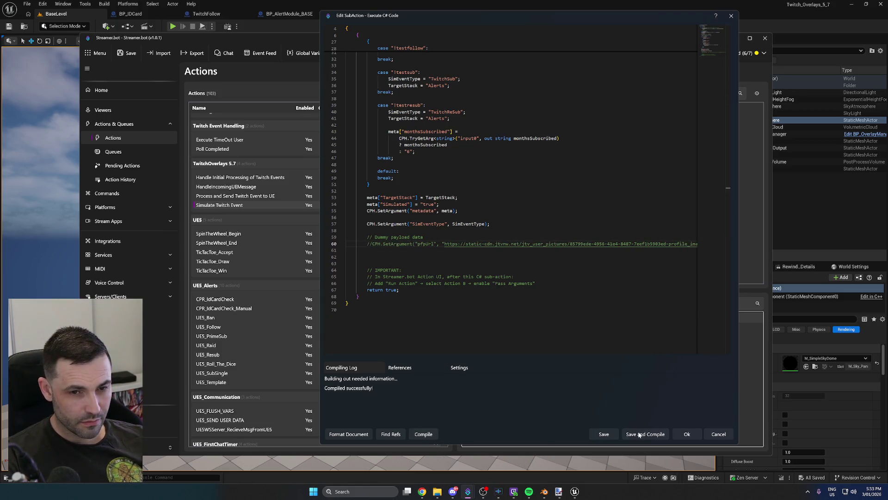
{"action": "left_click", "coordinate": [640, 434]}
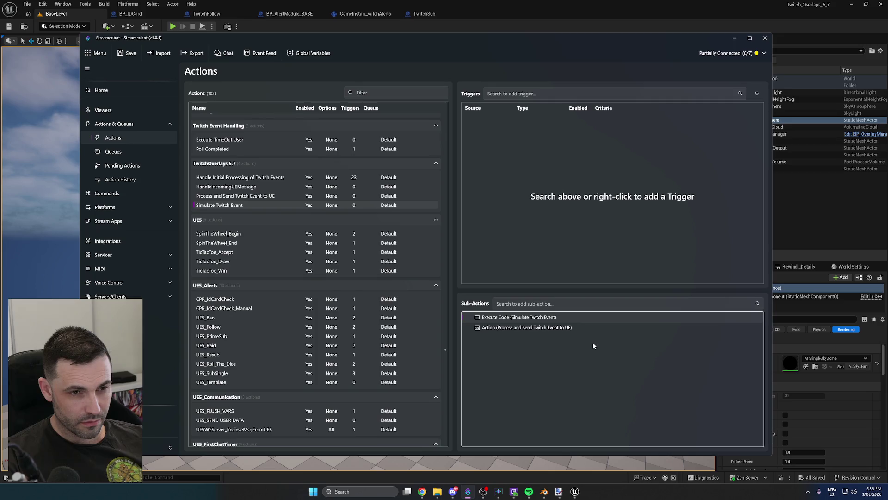
{"action": "left_click", "coordinate": [435, 29]}
{"action": "left_click", "coordinate": [172, 27]}
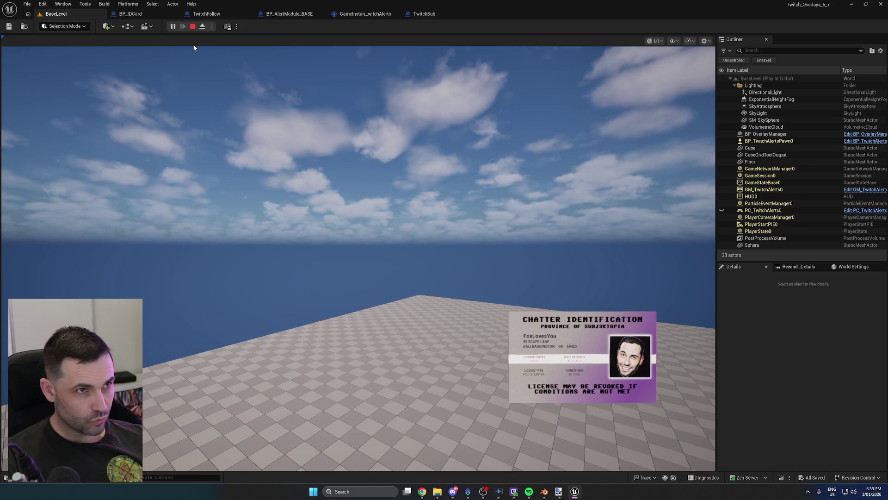
{"action": "left_click", "coordinate": [192, 28]}
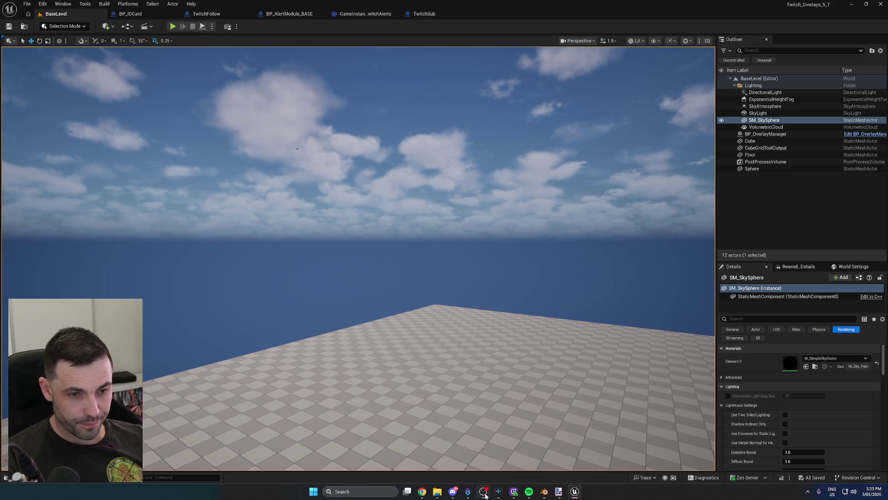
{"action": "left_click", "coordinate": [468, 492]}
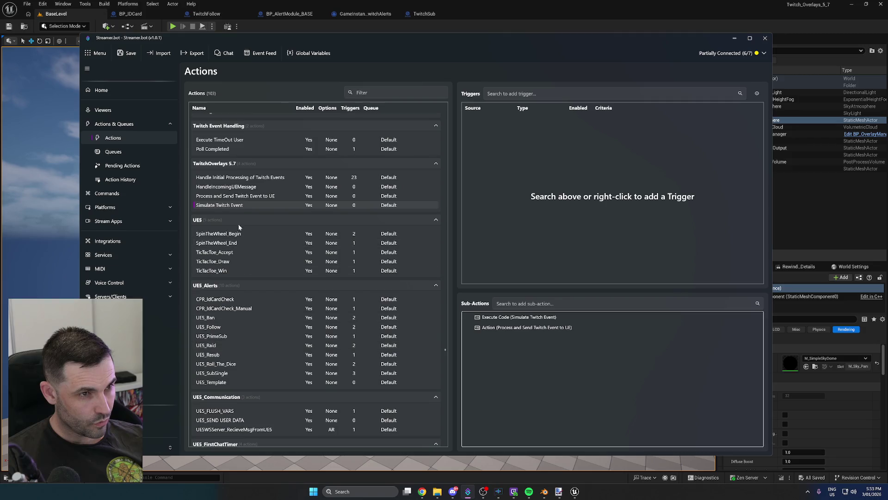
Open the Execute Code sub-action of the Simulate Twitch Event action
{"action": "left_click", "coordinate": [239, 196]}
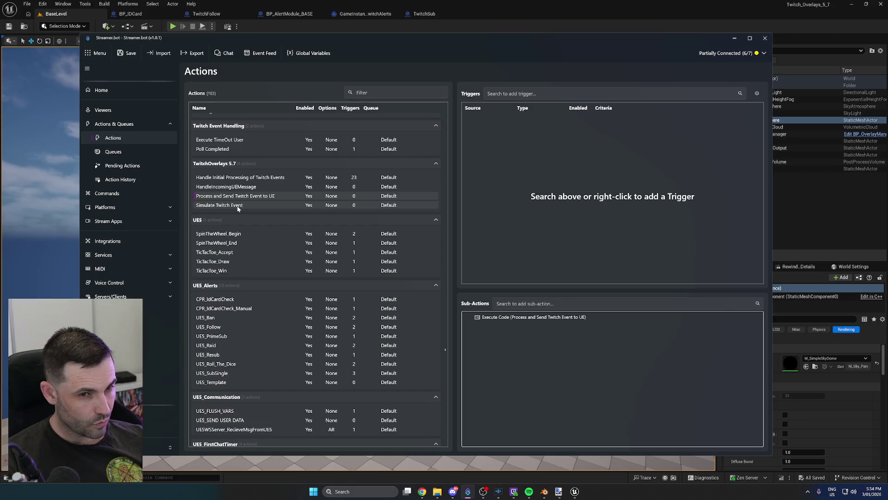
{"action": "left_click", "coordinate": [238, 207]}
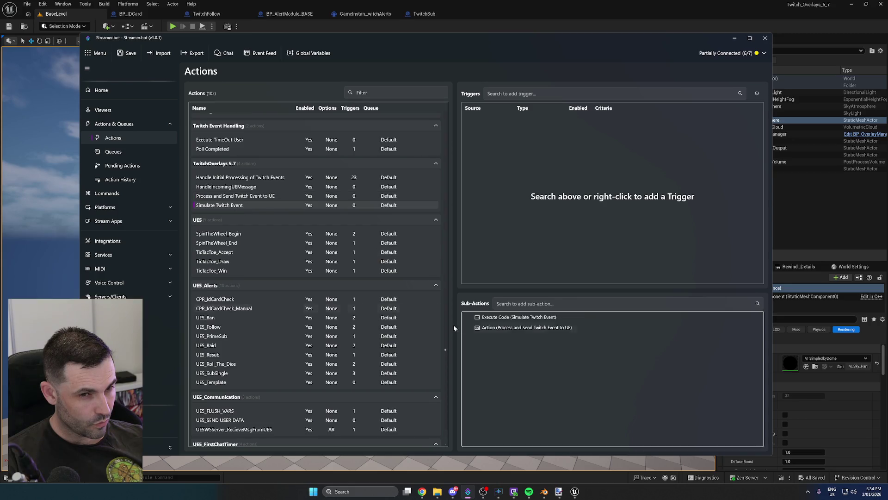
{"action": "double_click", "coordinate": [505, 317]}
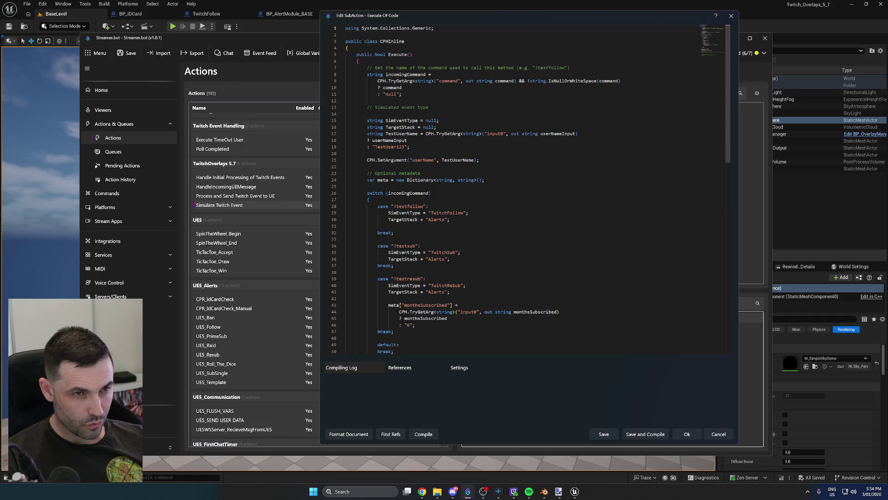
Remove the // from pfpUrl line 60, then save and compile the code
{"action": "scroll", "coordinate": [523, 190], "scroll_direction": "down", "scroll_amount": 5}
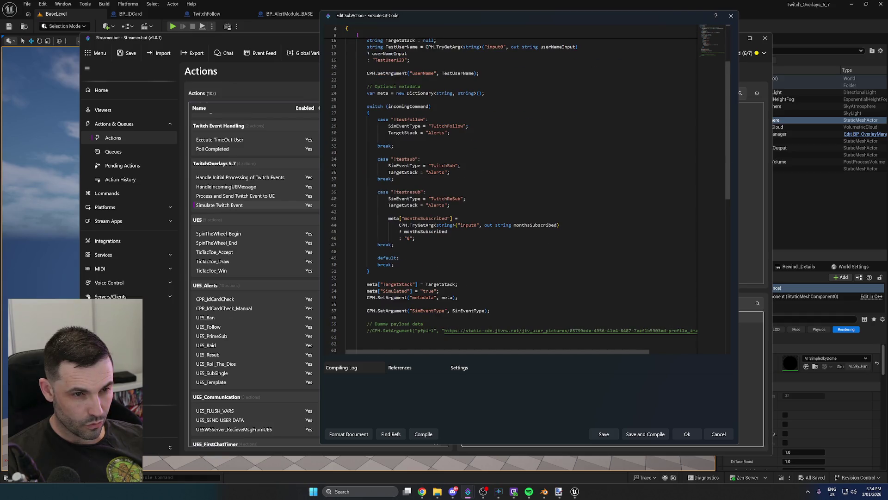
{"action": "scroll", "coordinate": [523, 190], "scroll_direction": "down", "scroll_amount": 4}
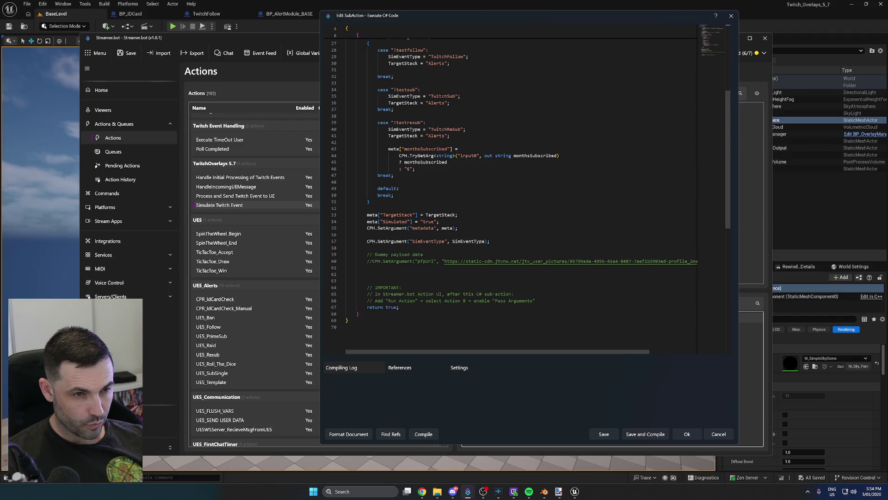
{"action": "left_click", "coordinate": [372, 260]}
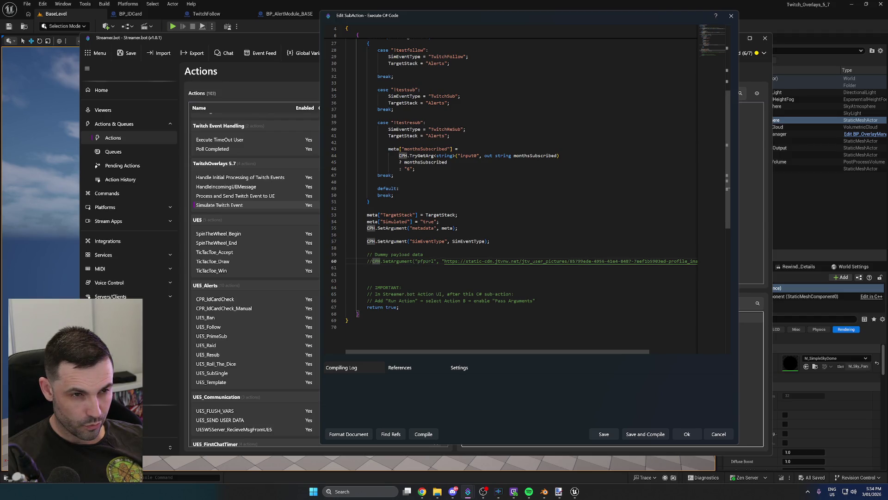
{"action": "key", "text": "BackSpace"}
{"action": "key", "text": "BackSpace"}
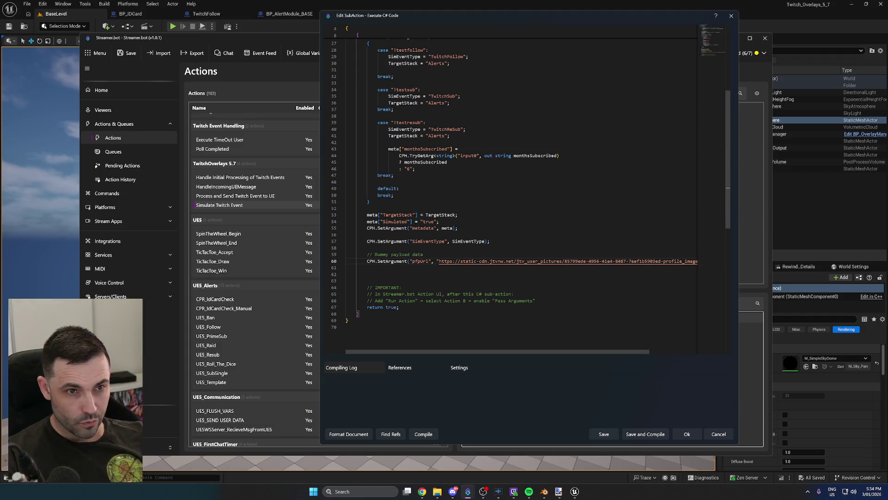
{"action": "mouse_move", "coordinate": [476, 350]}
{"action": "left_mouse_down"}
{"action": "mouse_move", "coordinate": [520, 351]}
{"action": "mouse_move", "coordinate": [489, 351]}
{"action": "left_mouse_up"}
{"action": "scroll", "coordinate": [523, 194], "scroll_direction": "down", "scroll_amount": 2}
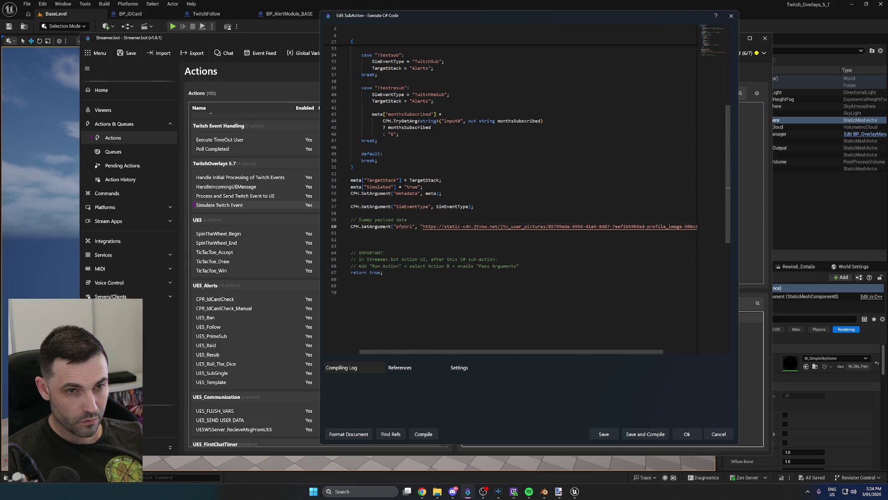
{"action": "left_click", "coordinate": [646, 434]}
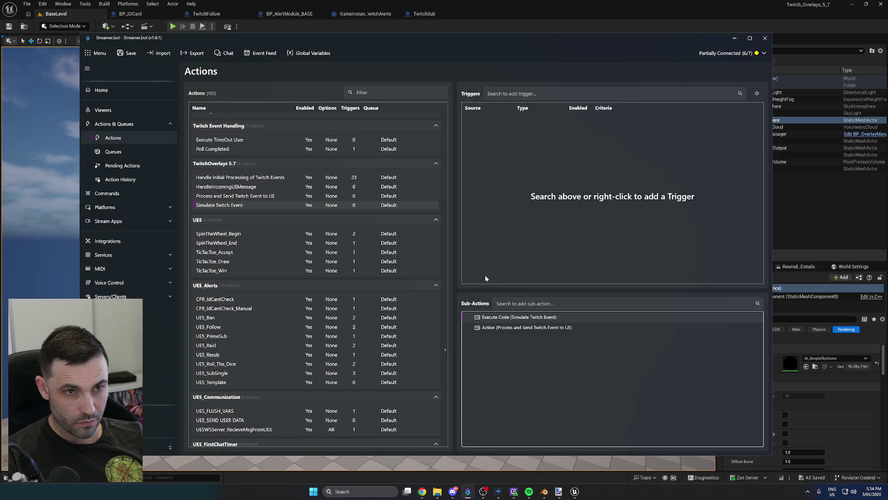
{"action": "left_click", "coordinate": [236, 196]}
Check the targetUserProfileImageUrl argument in Process and Send Twitch Event to UE's code
{"action": "double_click", "coordinate": [534, 318]}
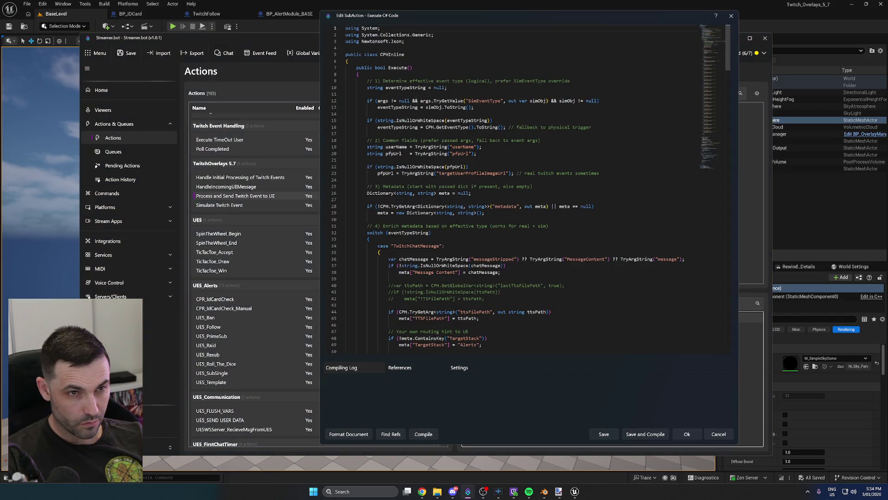
{"action": "left_click_drag", "start_coordinate": [439, 173], "coordinate": [507, 173]}
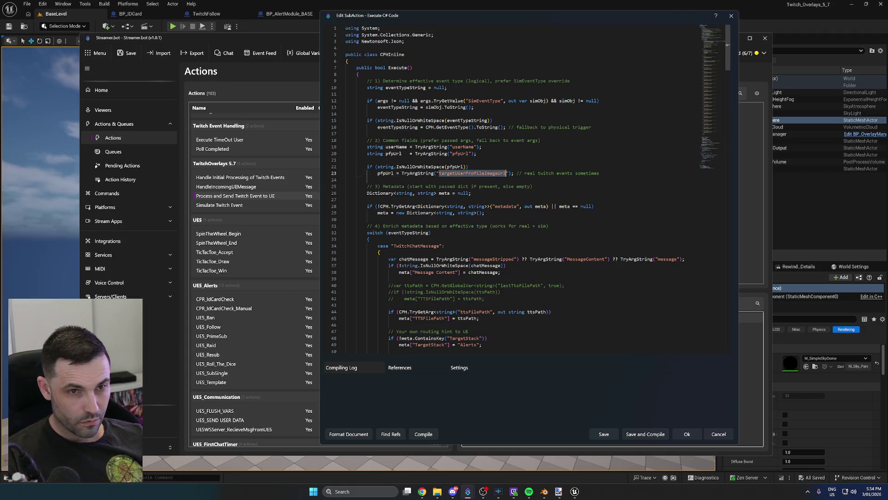
{"action": "left_click", "coordinate": [721, 432]}
Reopen Simulate Twitch Event's C# code, scrolled to the dummy payload section
{"action": "left_click", "coordinate": [273, 206]}
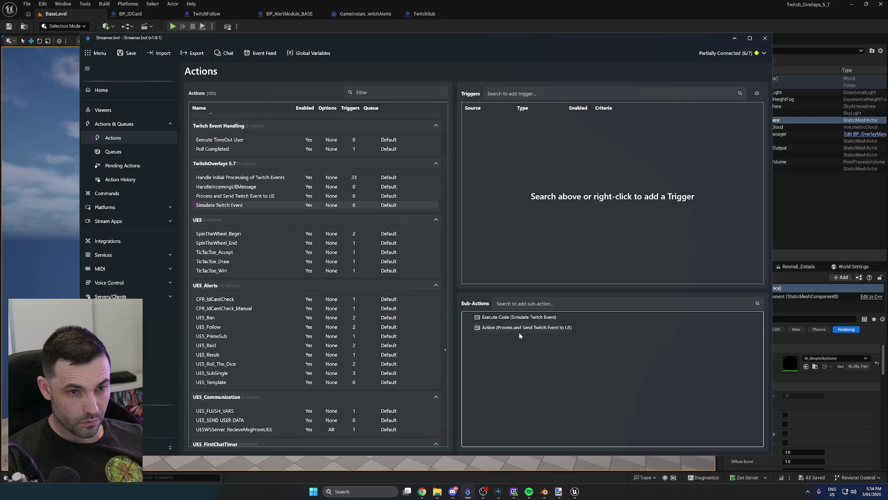
{"action": "double_click", "coordinate": [517, 320]}
{"action": "scroll", "coordinate": [414, 263], "scroll_direction": "down", "scroll_amount": 10}
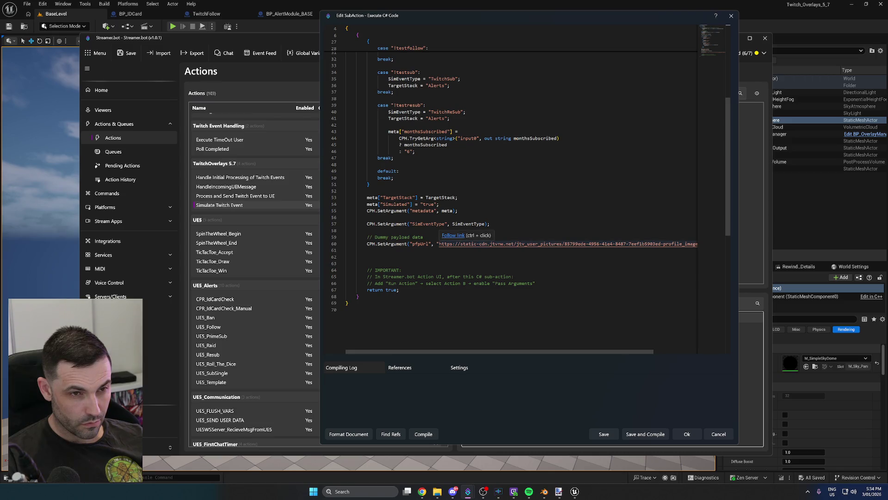
Add a line declaring profilePictureUrl via CPH.TryGetArg<string>("targetUserProfileImageUrl", out string …)
{"action": "left_click", "coordinate": [423, 237]}
{"action": "key", "text": "Return"}
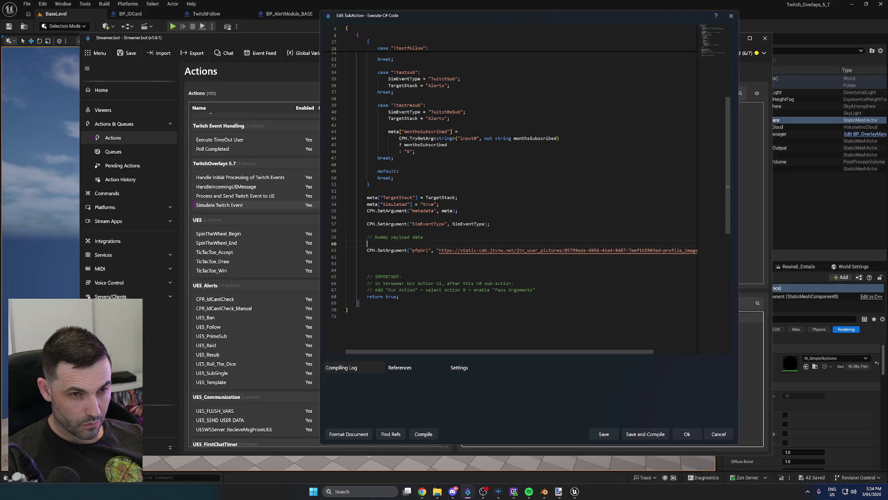
{"action": "key", "text": "Return"}
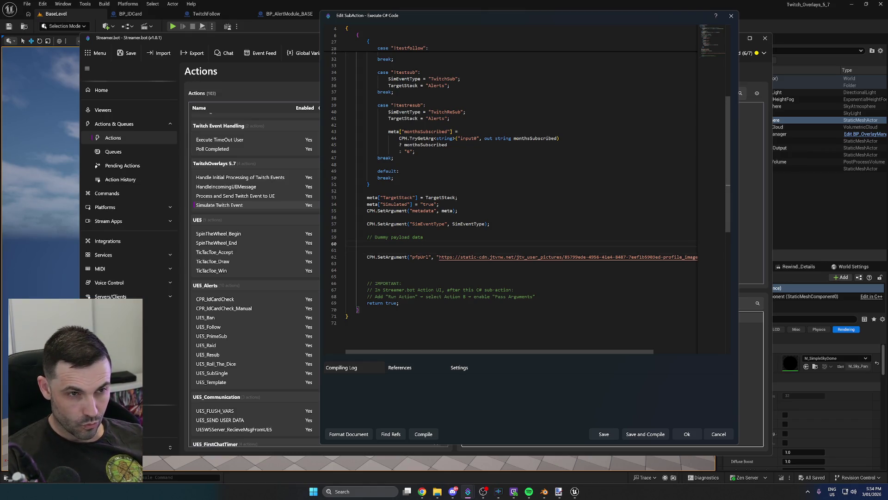
{"action": "key", "text": "Tab"}
{"action": "key", "text": "Tab"}
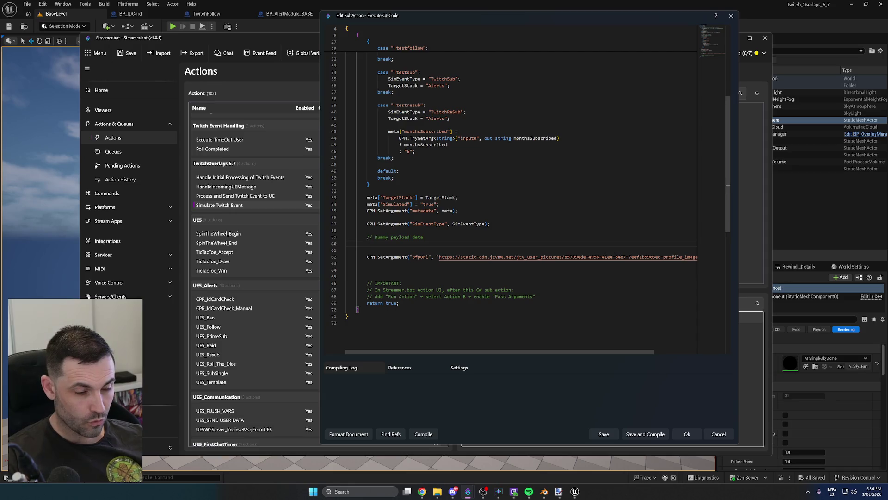
{"action": "type", "text": "string"}
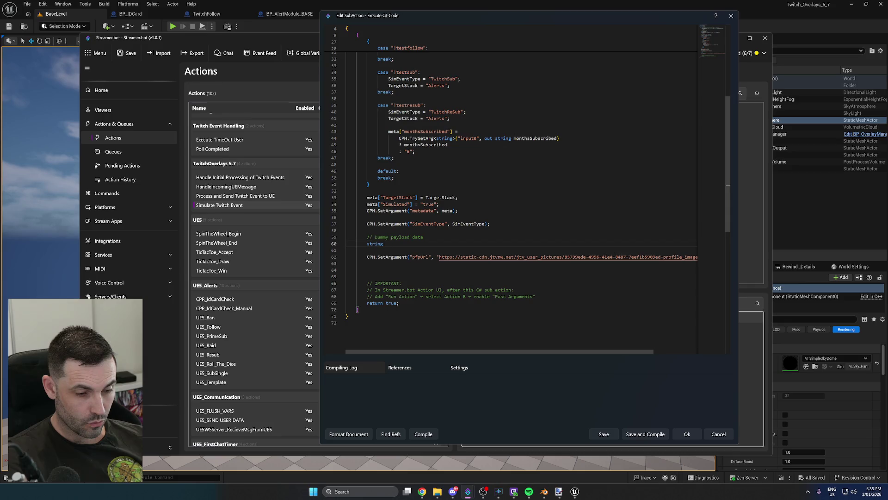
{"action": "type", "text": " p"}
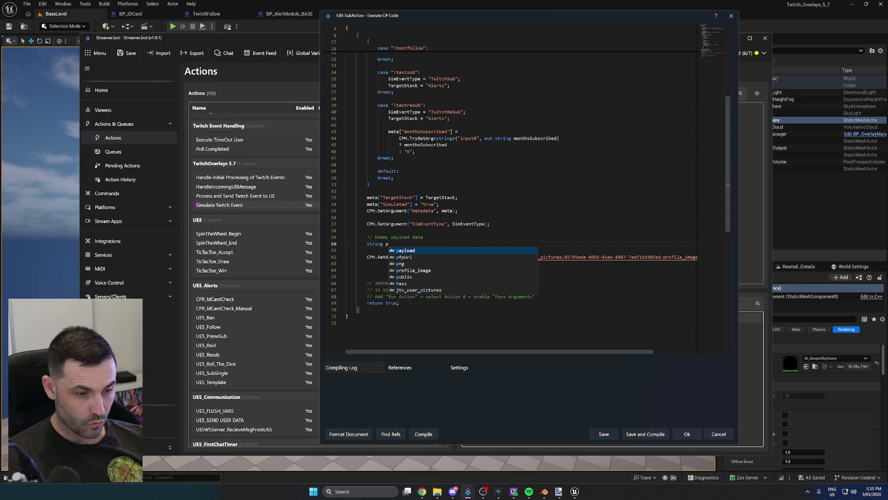
{"action": "type", "text": "rofilePic"}
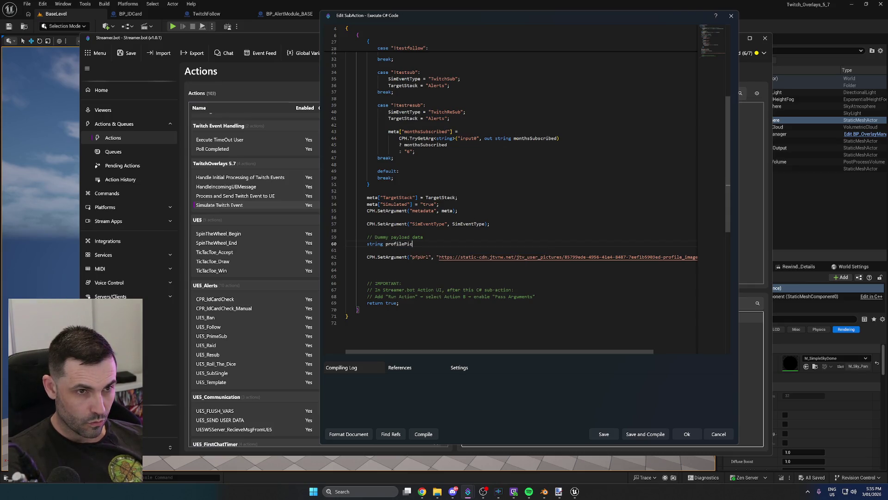
{"action": "type", "text": "tureUrl"}
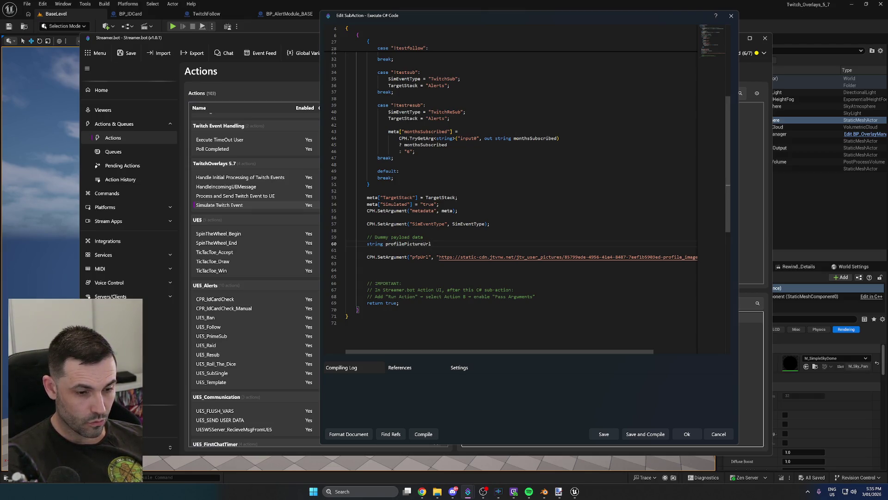
{"action": "type", "text": " = CPH."}
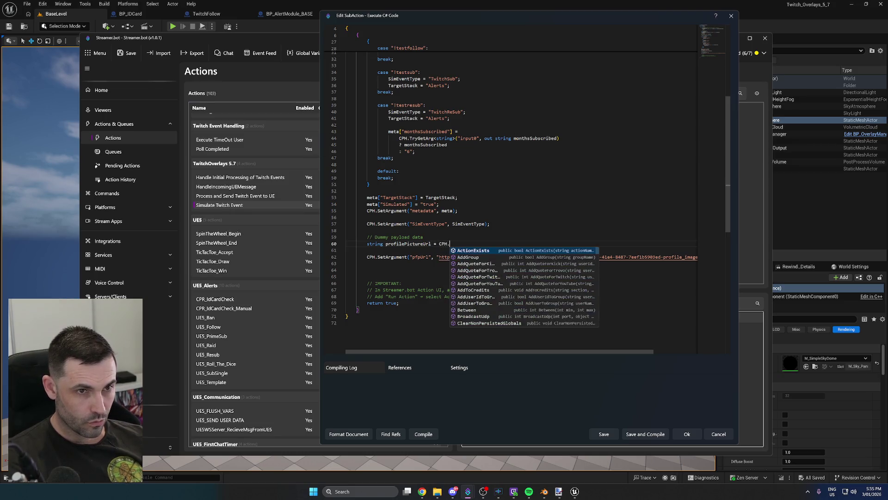
{"action": "type", "text": "TryGetA"}
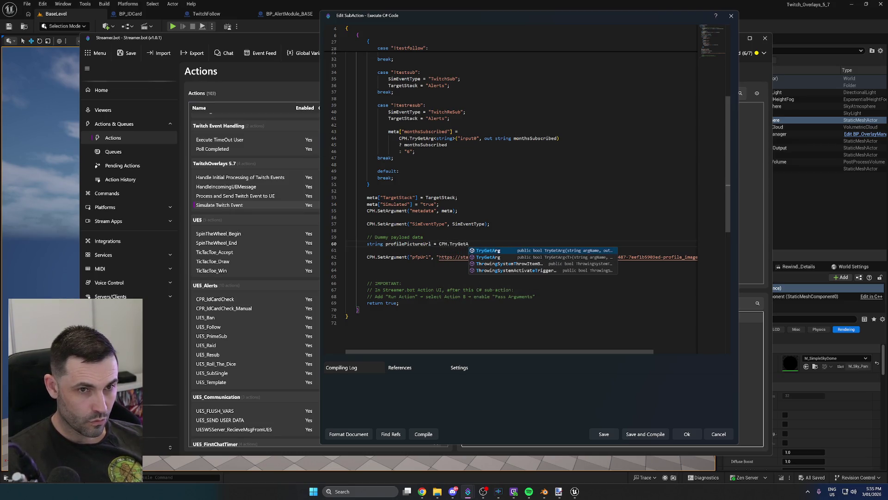
{"action": "type", "text": "rg<string"}
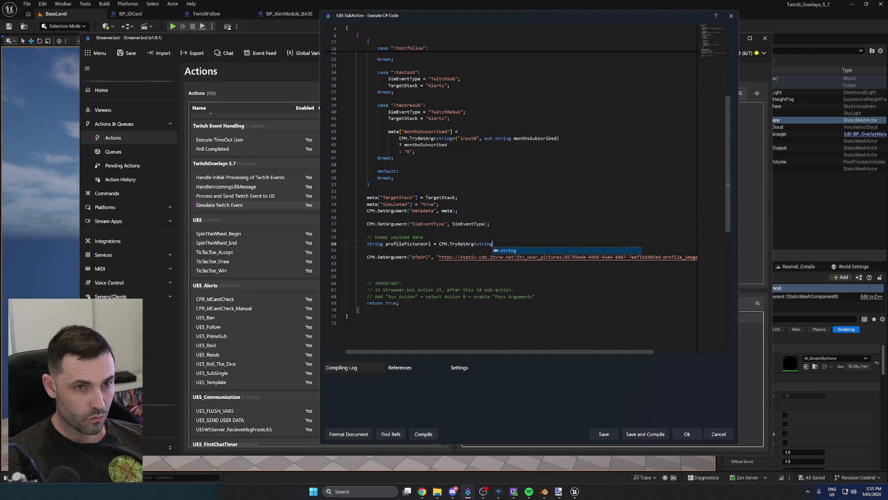
{"action": "type", "text": ">(\""}
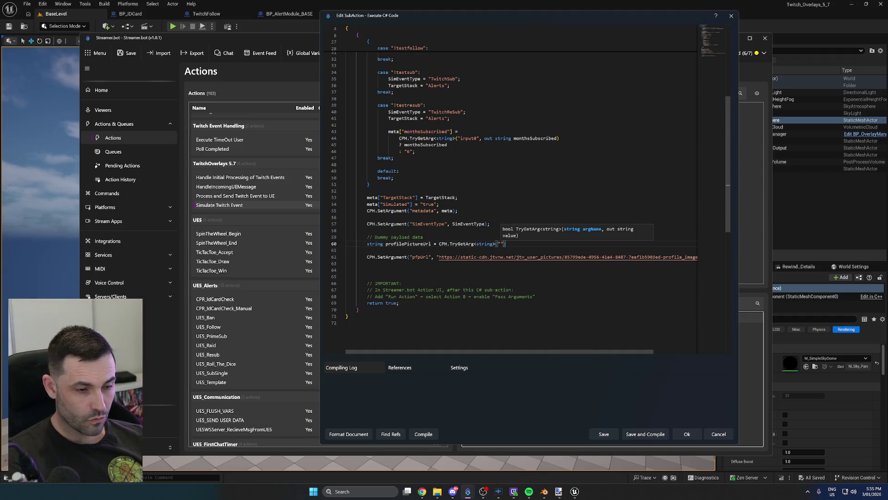
{"action": "type", "text": "targetUserProfileImageUrl\", out string"}
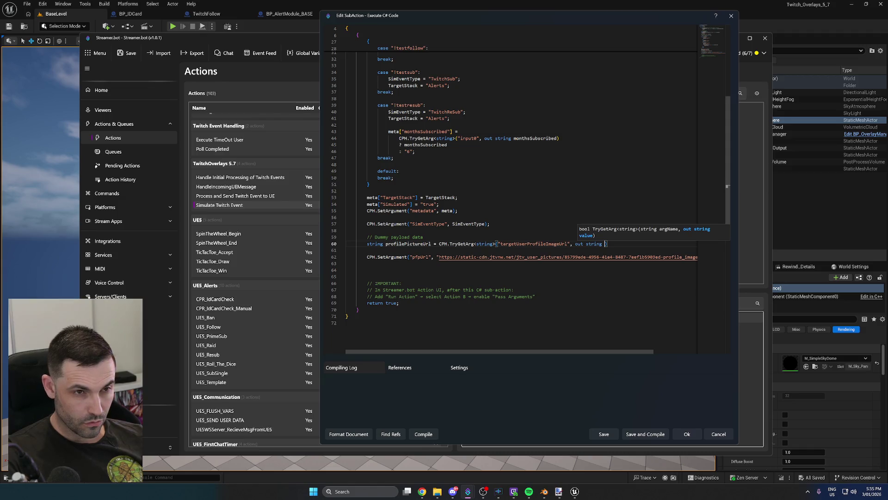
Use profilePictureUrl as the out variable and add a '? profilePictureUrl' fallback continuation
{"action": "left_click", "coordinate": [408, 243]}
{"action": "double_click", "coordinate": [418, 244]}
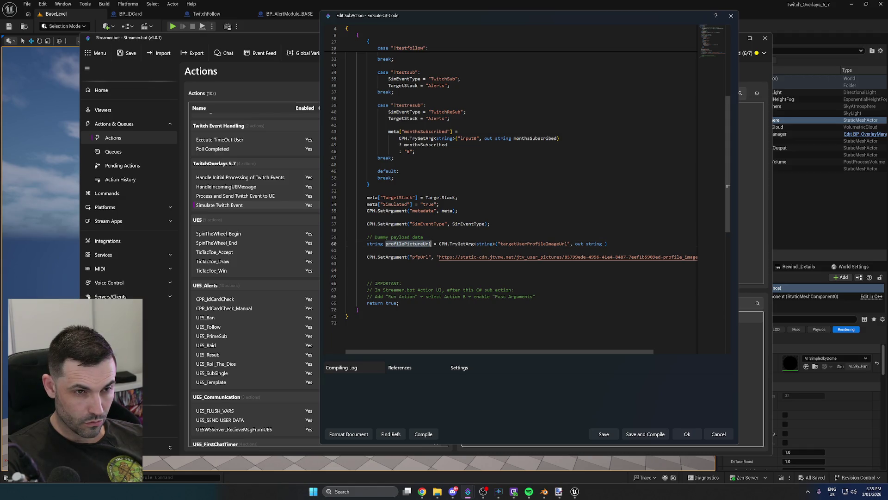
{"action": "key", "text": "ctrl+c"}
{"action": "left_click", "coordinate": [604, 243]}
{"action": "key", "text": "ctrl+v"}
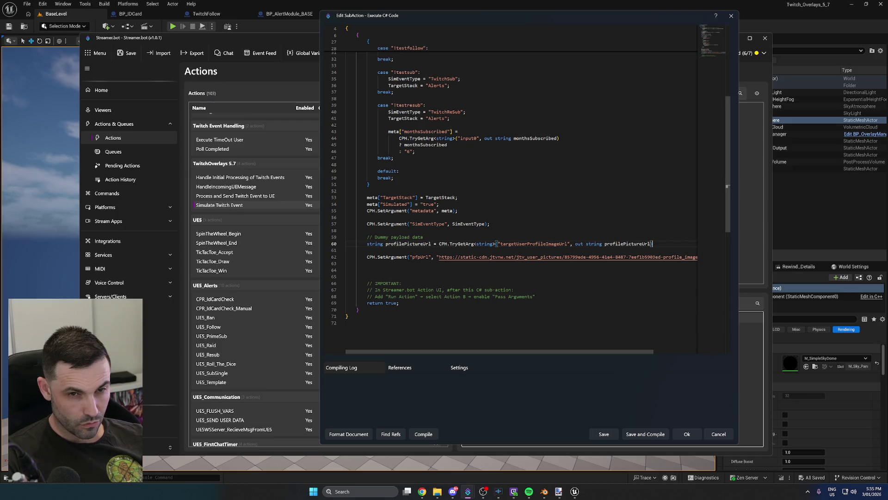
{"action": "key", "text": "Return"}
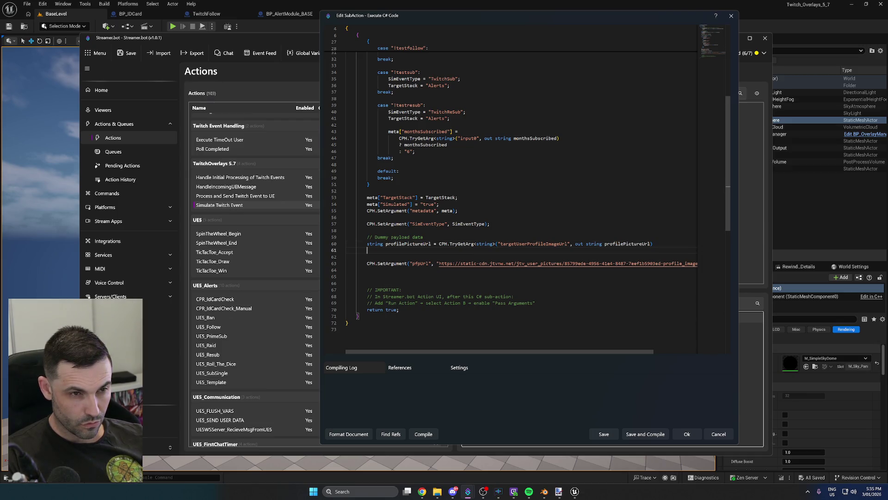
{"action": "type", "text": "? "}
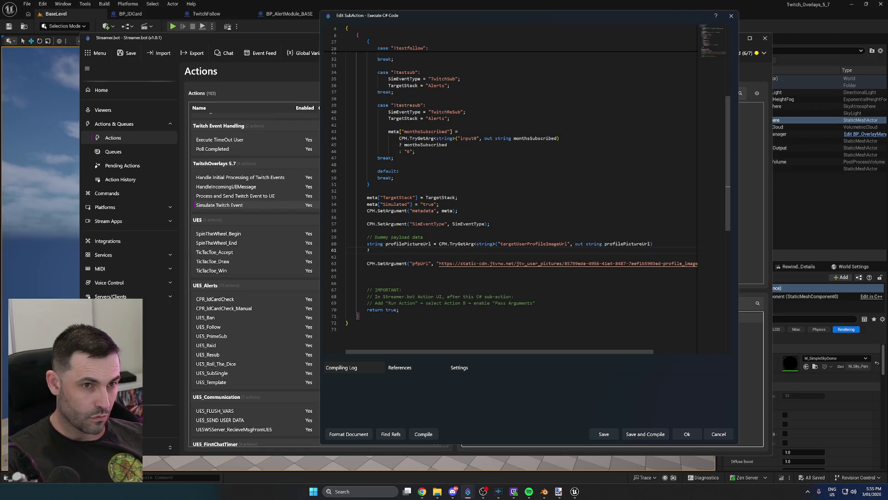
{"action": "type", "text": "profilePictureUrl"}
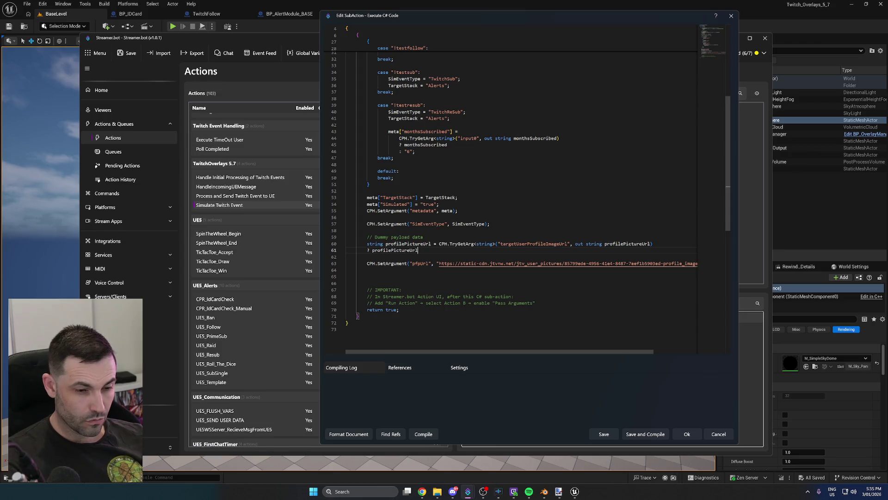
{"action": "key", "text": "Return"}
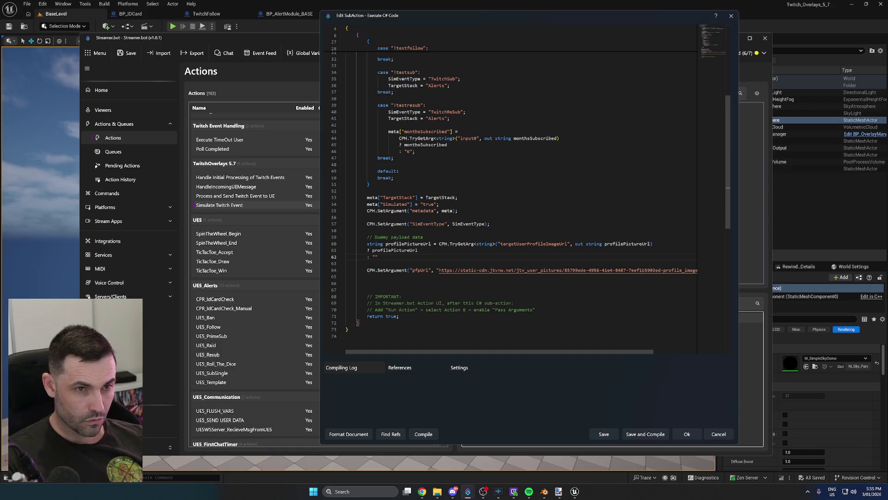
{"action": "type", "text": "\""}
Paste the hardcoded .png profile image URL as the fallback value on line 62
{"action": "left_click_drag", "start_coordinate": [439, 270], "coordinate": [346, 276]}
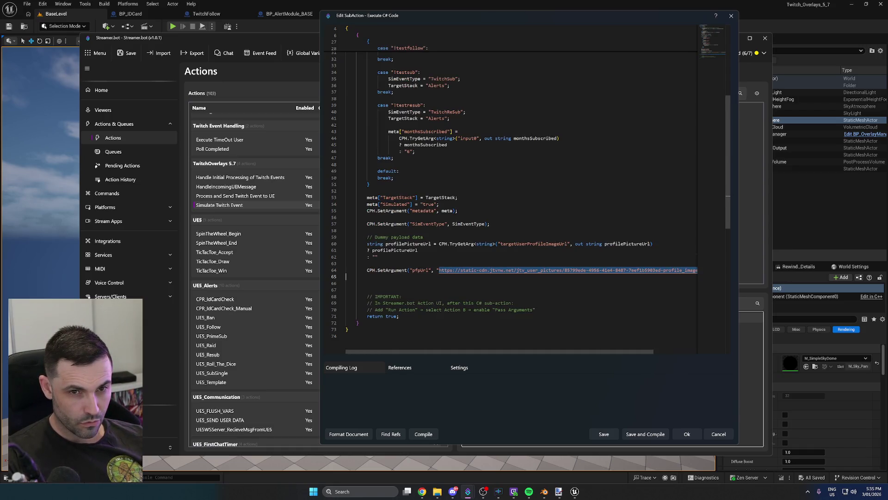
{"action": "left_click_drag", "start_coordinate": [696, 273], "coordinate": [690, 270]}
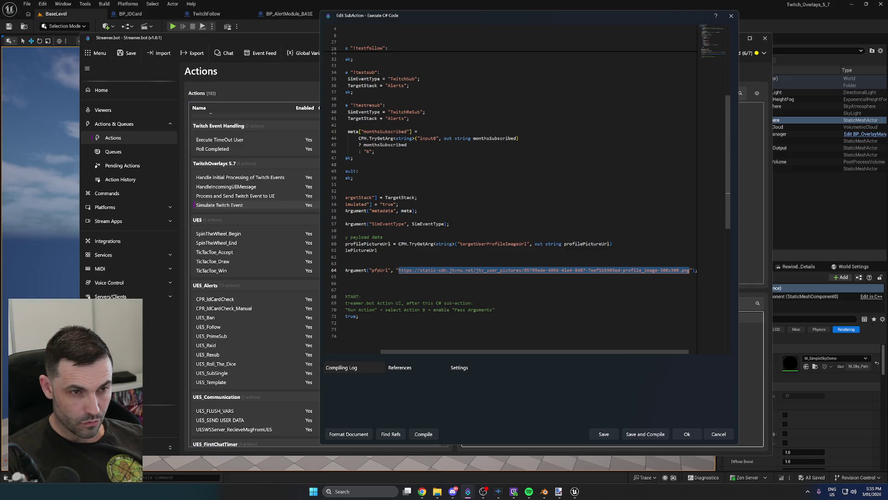
{"action": "left_click", "coordinate": [346, 256]}
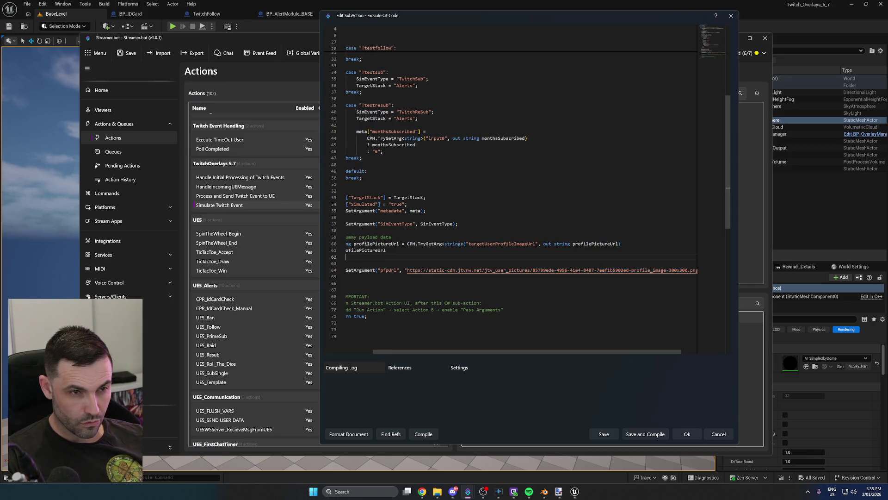
{"action": "left_click_drag", "start_coordinate": [398, 351], "coordinate": [370, 350]}
{"action": "key", "text": "ctrl+v"}
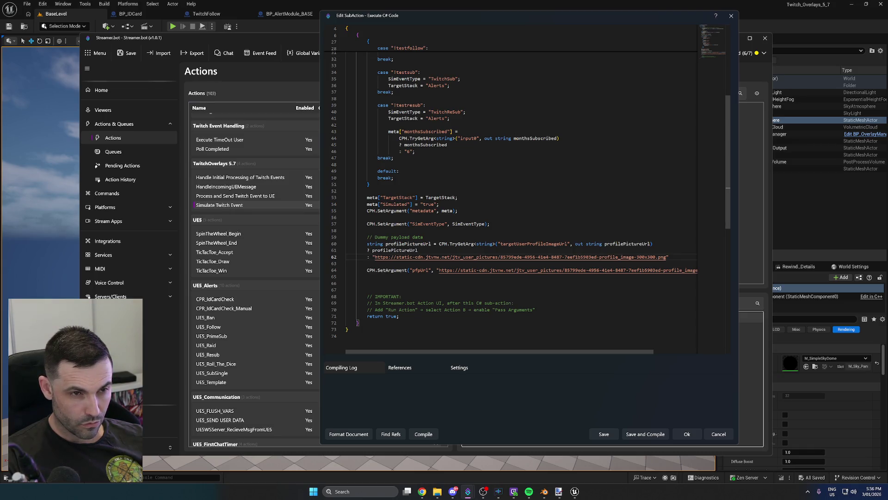
Replace the hardcoded URL in pfpUrl with profilePictureUrl and compile, getting three errors
{"action": "left_click", "coordinate": [431, 244]}
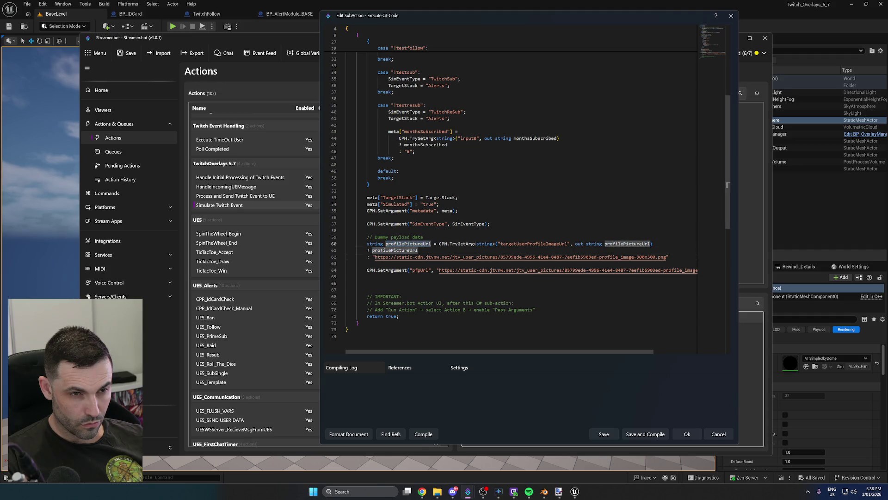
{"action": "key", "text": "ctrl+c"}
{"action": "left_click_drag", "start_coordinate": [438, 269], "coordinate": [695, 278]}
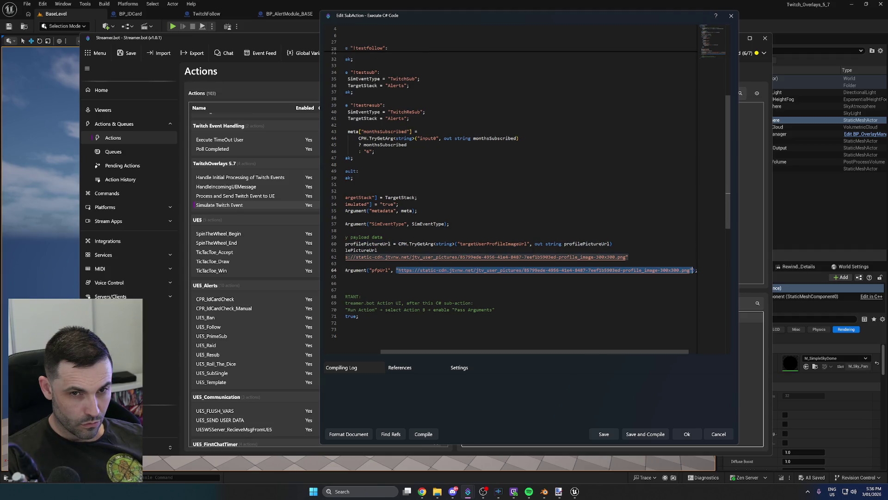
{"action": "key", "text": "ctrl+v"}
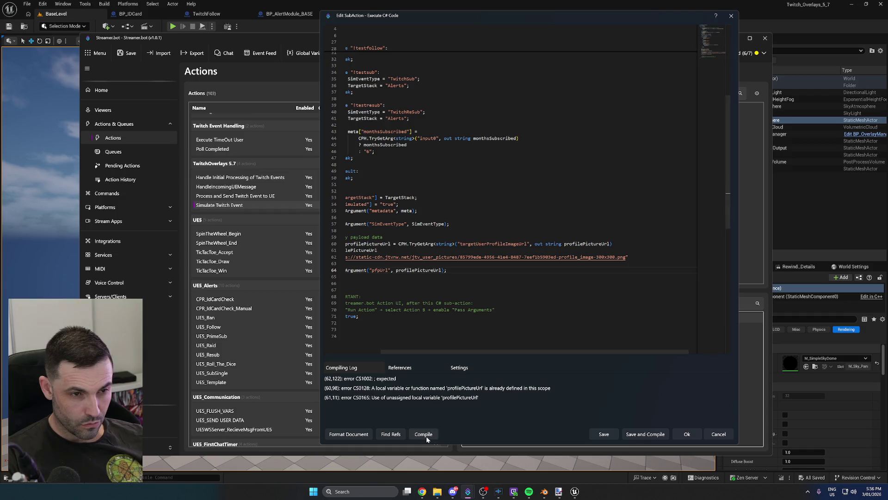
{"action": "left_click", "coordinate": [426, 435]}
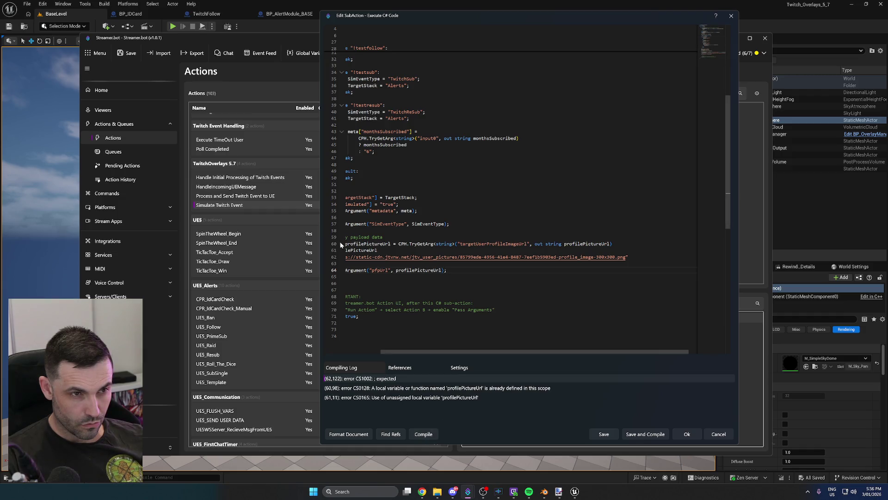
Add the missing semicolon on line 62, rename line 60's variable to profilePicUrl, and recompile
{"action": "type", "text": ";"}
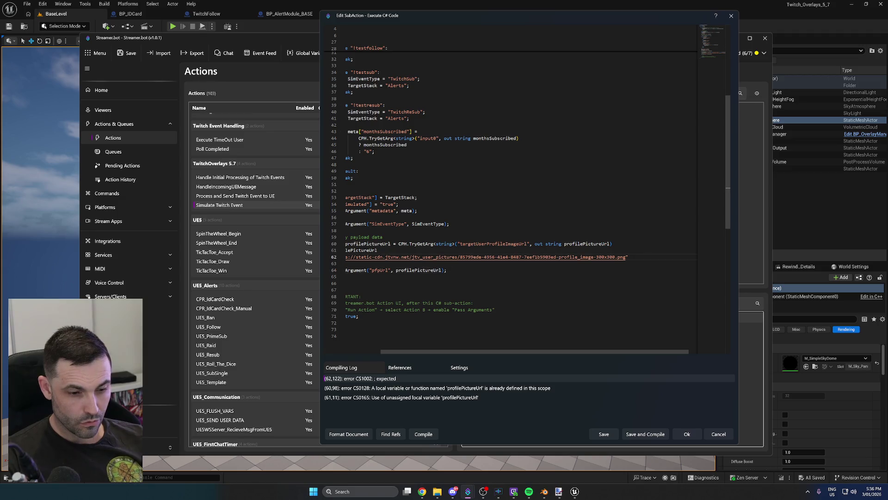
{"action": "left_click", "coordinate": [431, 437]}
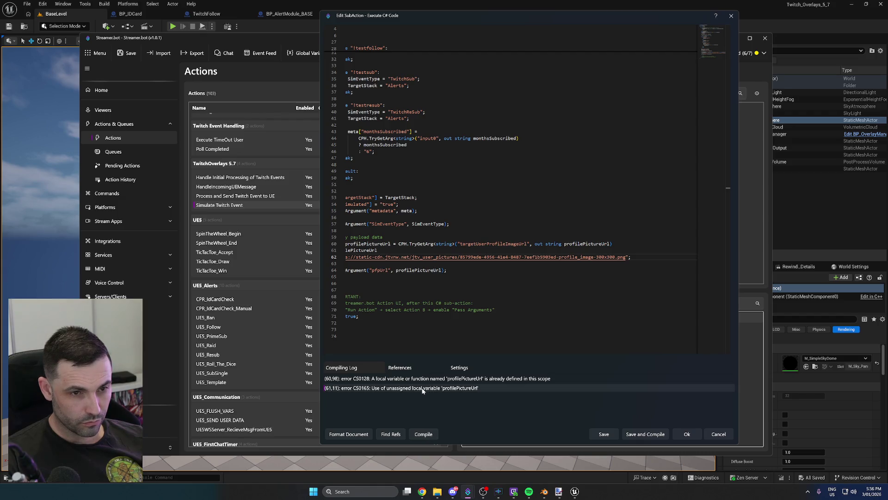
{"action": "left_click_drag", "start_coordinate": [427, 350], "coordinate": [392, 351]}
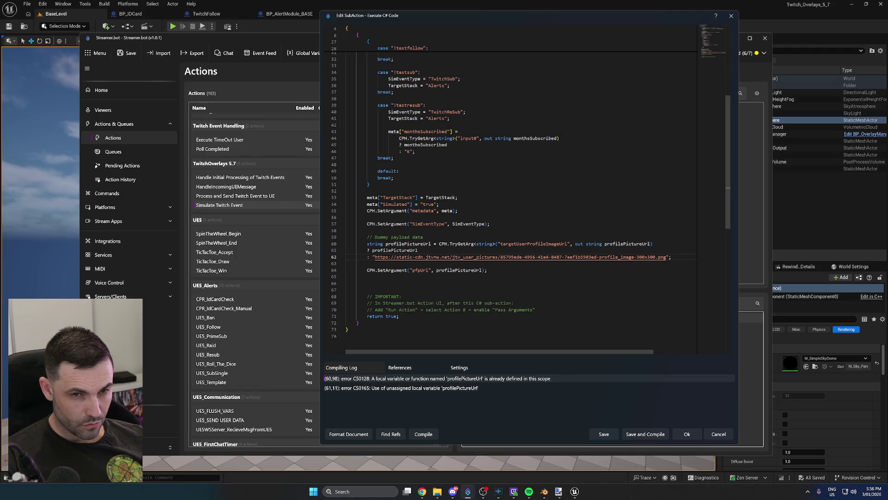
{"action": "key", "text": "BackSpace"}
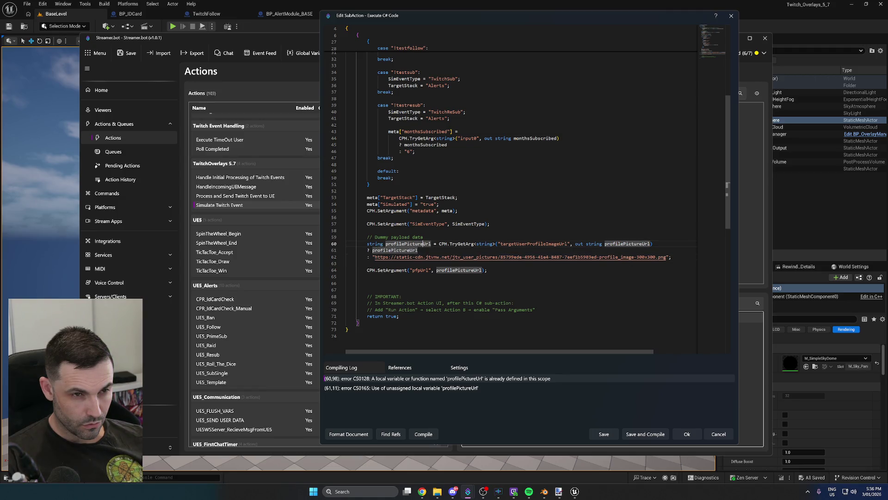
{"action": "key", "text": "BackSpace"}
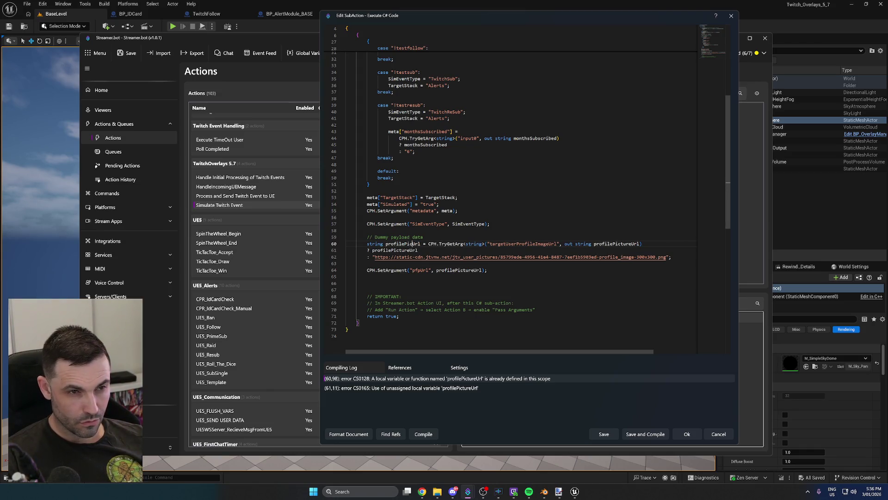
{"action": "left_click", "coordinate": [423, 433]}
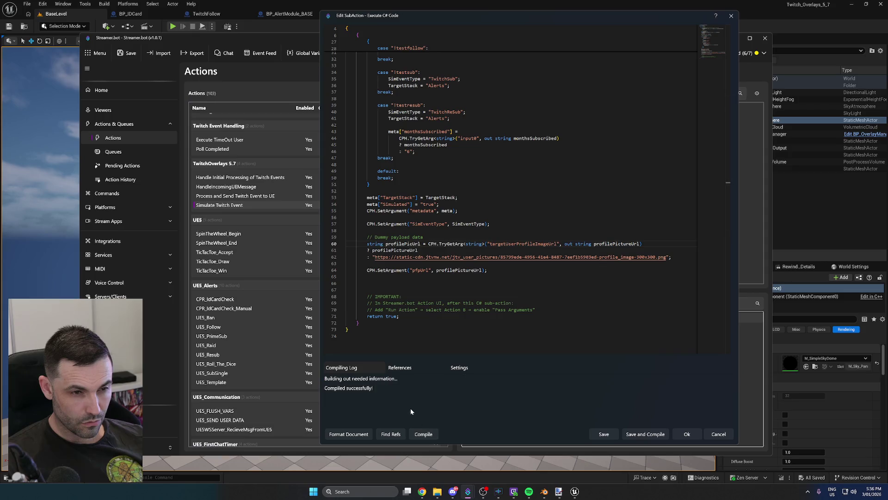
{"action": "left_click", "coordinate": [650, 435]}
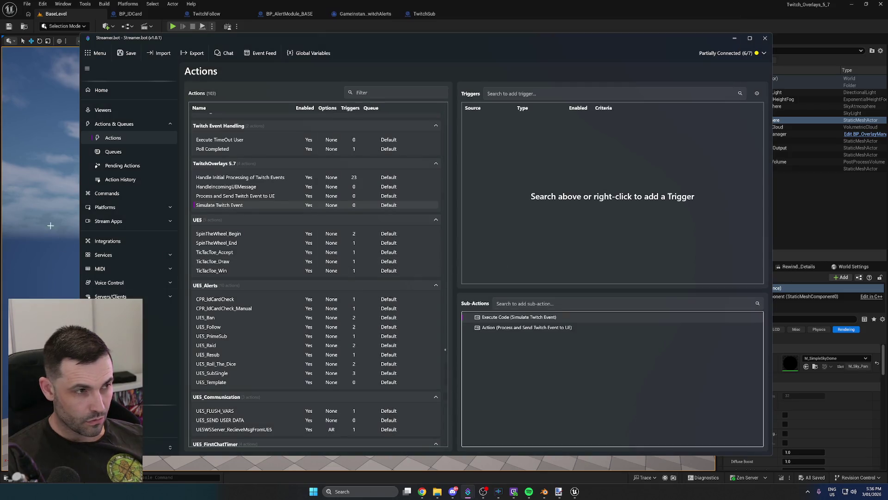
Run a test play of the Unreal level and stop it with Esc
{"action": "left_click", "coordinate": [185, 30]}
{"action": "left_click", "coordinate": [173, 27]}
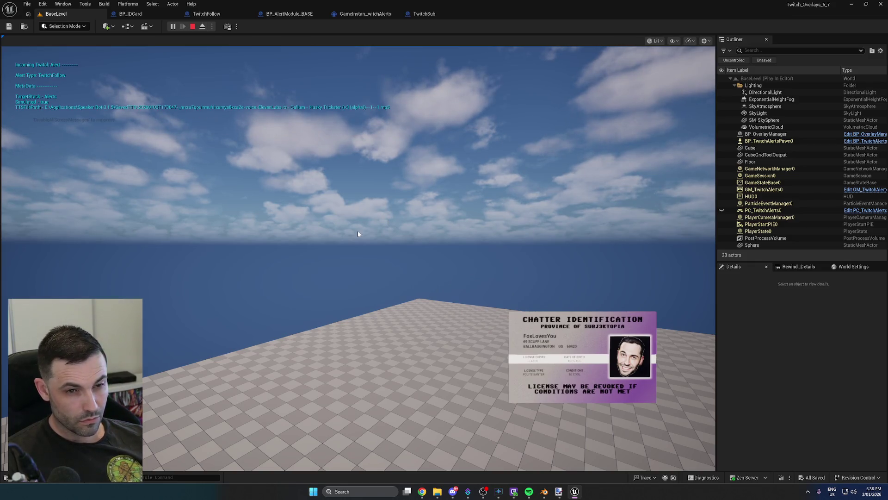
{"action": "key", "text": "Escape"}
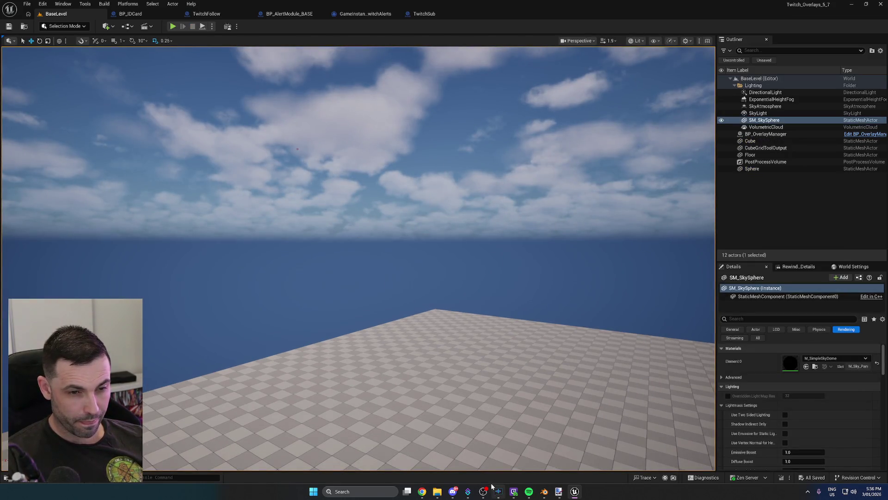
Save the Blender scroll scene and close Blender
{"action": "mouse_move", "coordinate": [547, 495]}
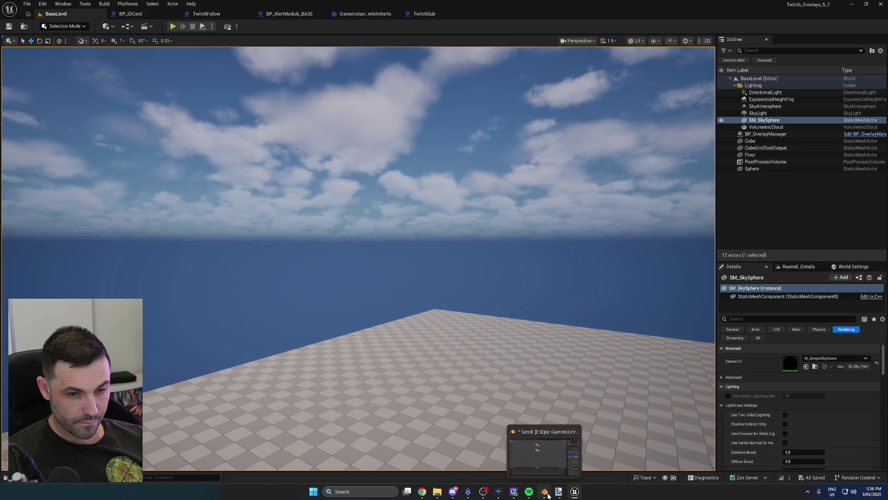
{"action": "left_click", "coordinate": [544, 491]}
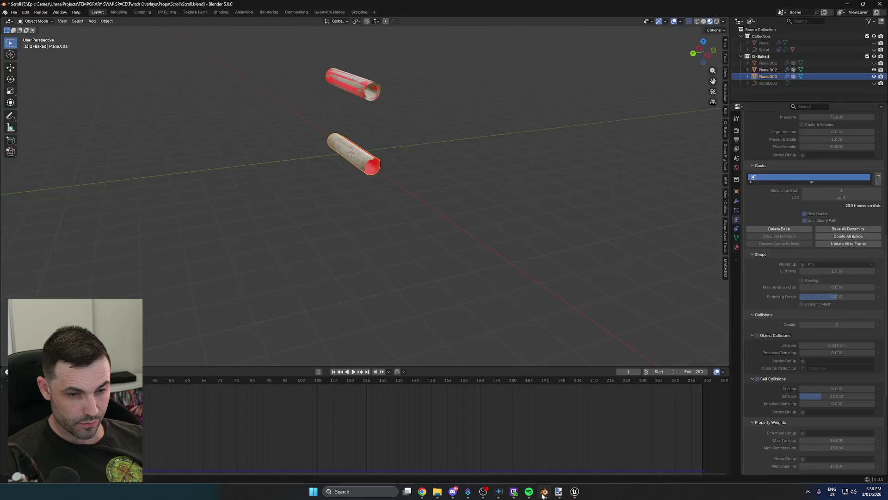
{"action": "key", "text": "ctrl+s"}
{"action": "left_click", "coordinate": [875, 4]}
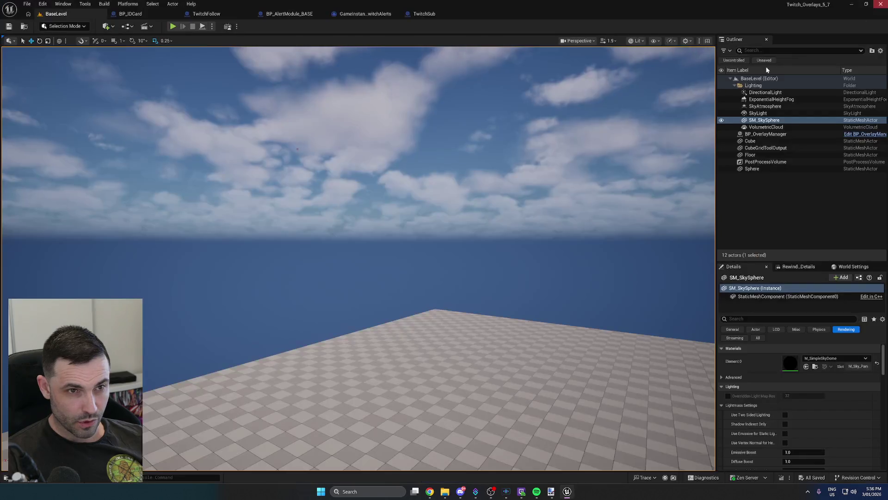
Close Paint.NET without saving the parchment texture changes
{"action": "left_click", "coordinate": [551, 491]}
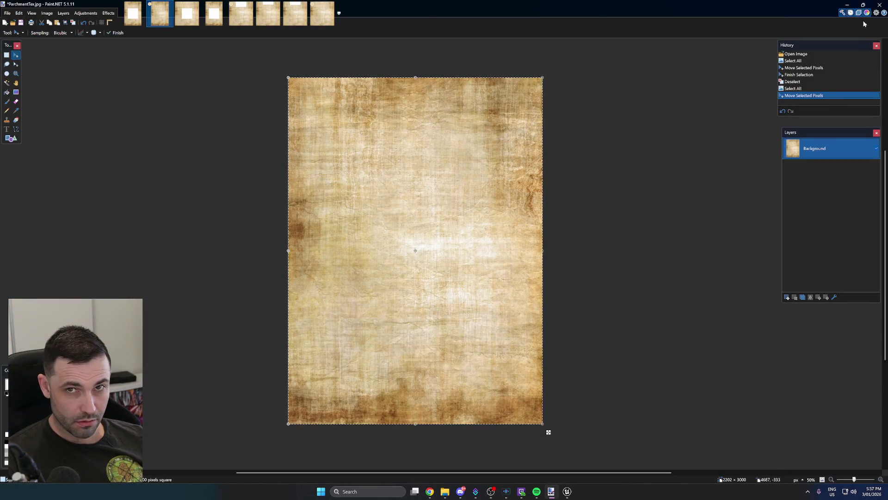
{"action": "left_click", "coordinate": [879, 4]}
{"action": "left_click", "coordinate": [407, 273]}
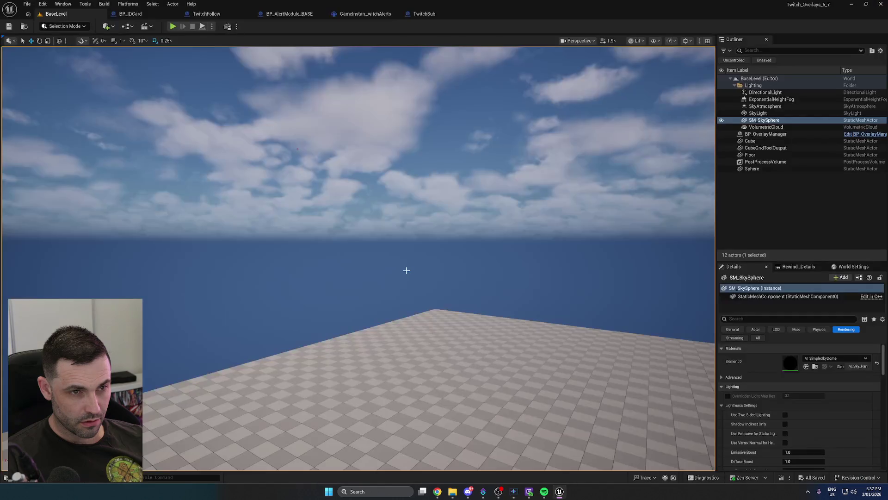
{"action": "left_click", "coordinate": [485, 493]}
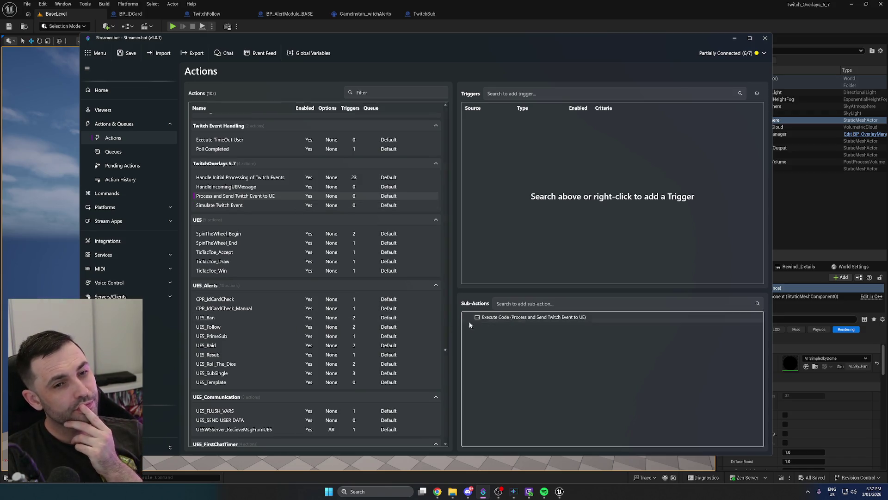
Inspect pfpUrl and its TryArgString uses in the send-to-UE Execute Code sub-action
{"action": "double_click", "coordinate": [509, 316]}
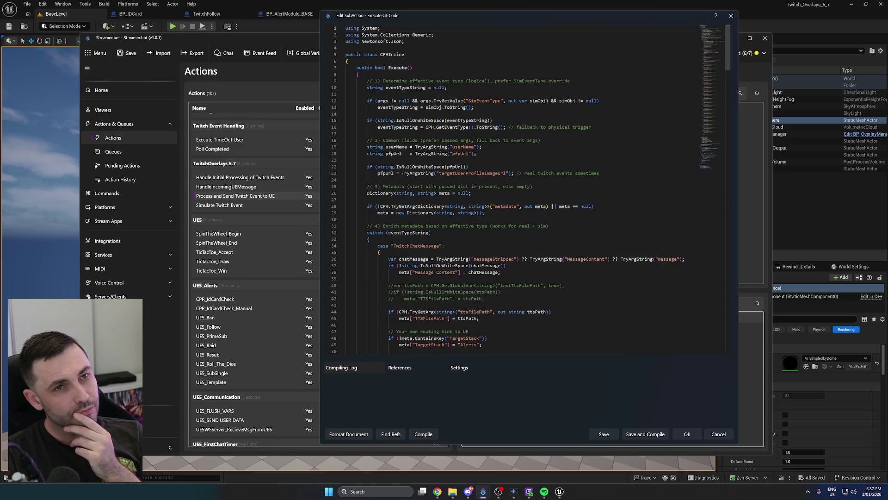
{"action": "scroll", "coordinate": [522, 185], "scroll_direction": "down", "scroll_amount": 1}
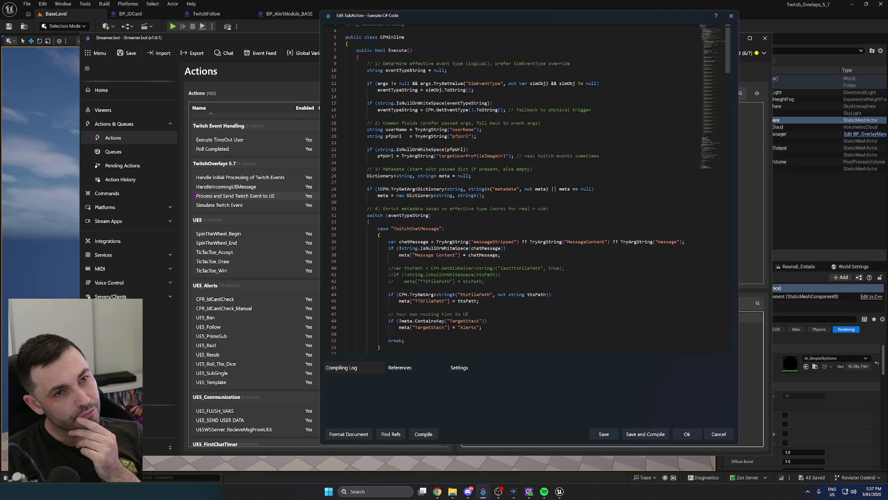
{"action": "left_click", "coordinate": [453, 136]}
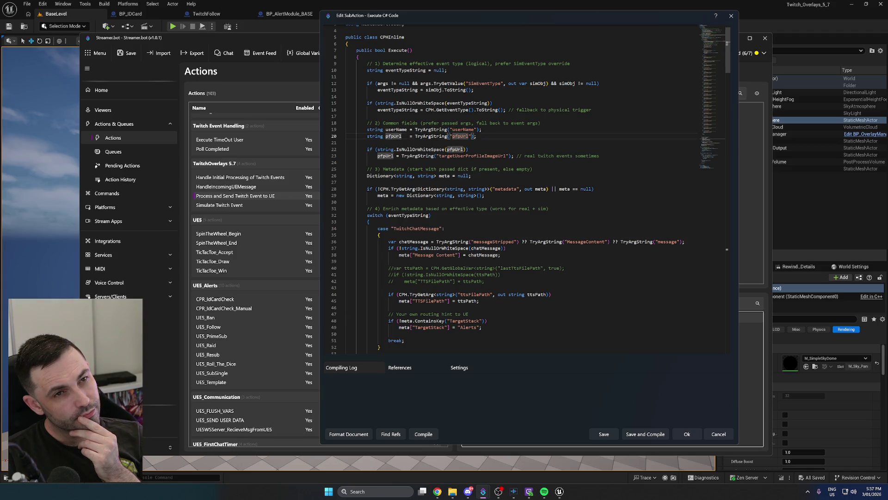
{"action": "right_click", "coordinate": [482, 149]}
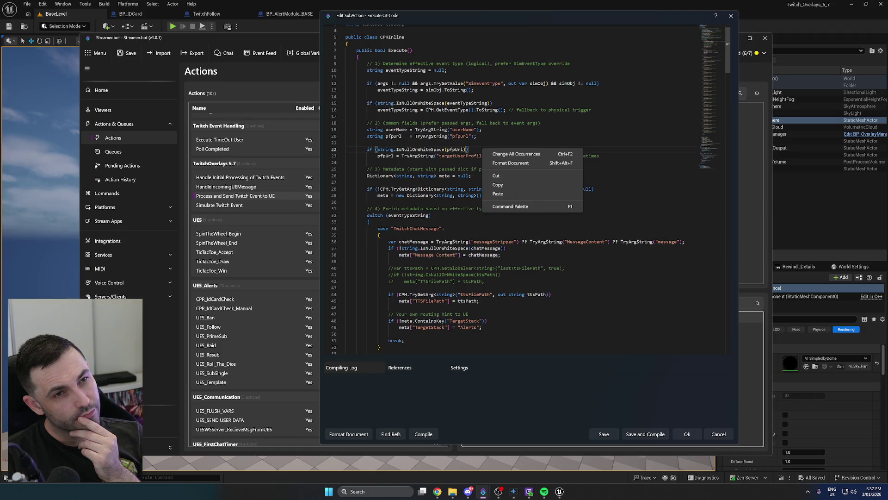
{"action": "left_click", "coordinate": [416, 156]}
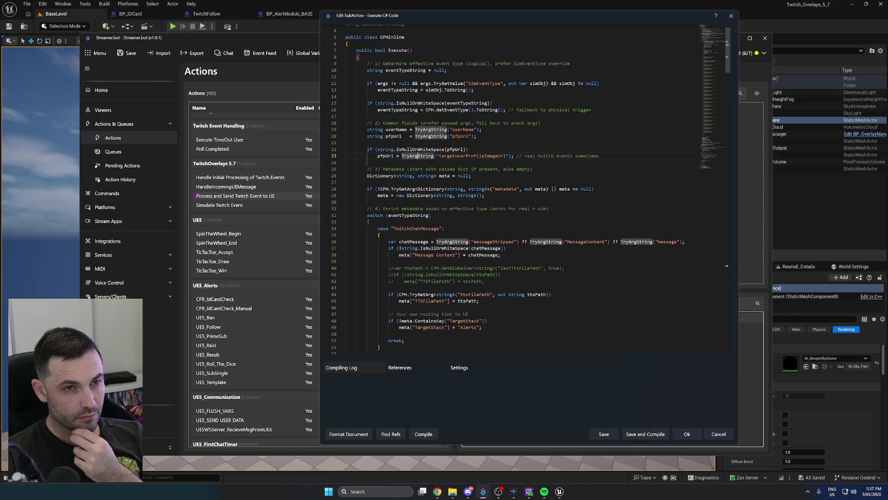
{"action": "left_click", "coordinate": [469, 136]}
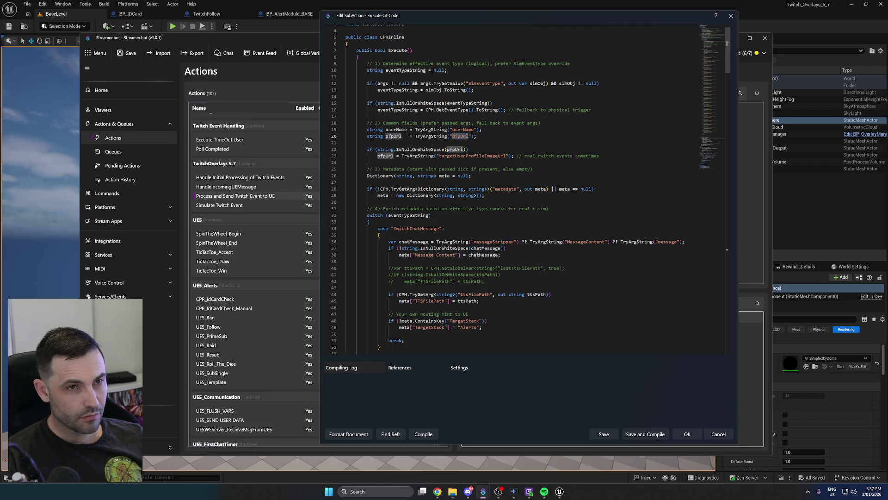
Close that editor and open the Simulate Twitch Event C# code
{"action": "left_click", "coordinate": [719, 434]}
{"action": "left_click", "coordinate": [246, 205]}
{"action": "double_click", "coordinate": [518, 318]}
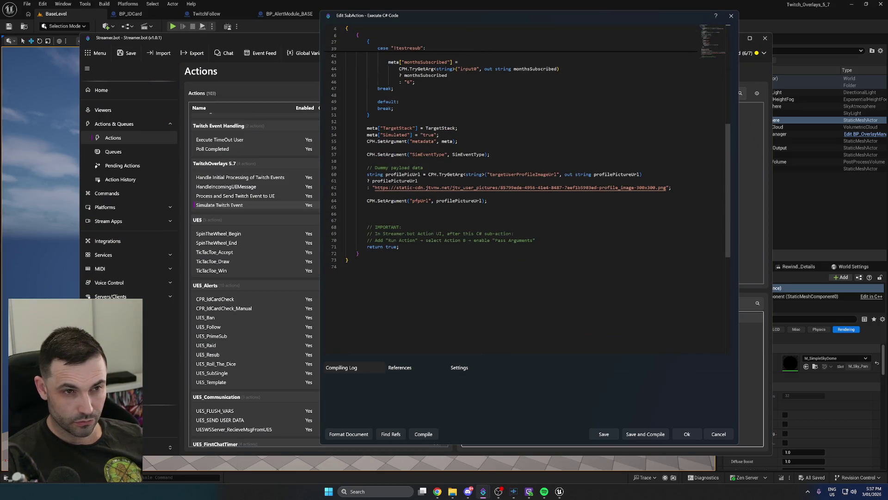
Review the profilePictureUrl uses in the Simulate Twitch Event code, then save and compile it
{"action": "scroll", "coordinate": [530, 159], "scroll_direction": "up", "scroll_amount": 2}
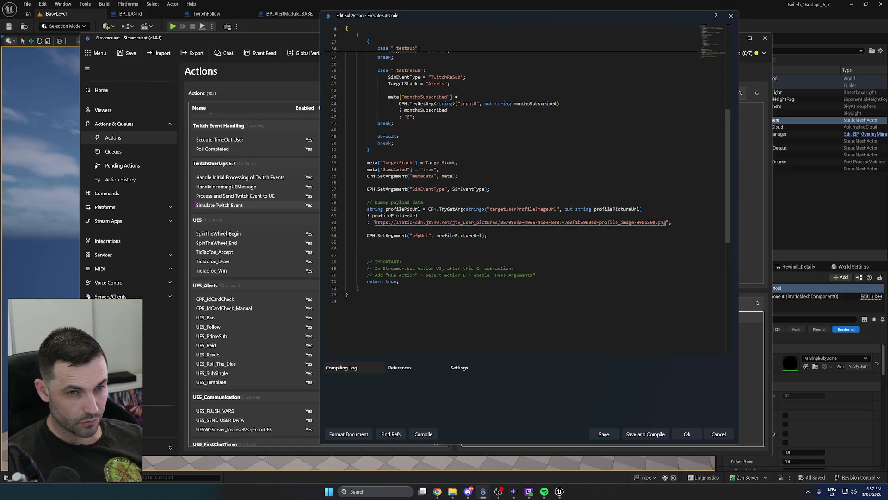
{"action": "left_click", "coordinate": [418, 215]}
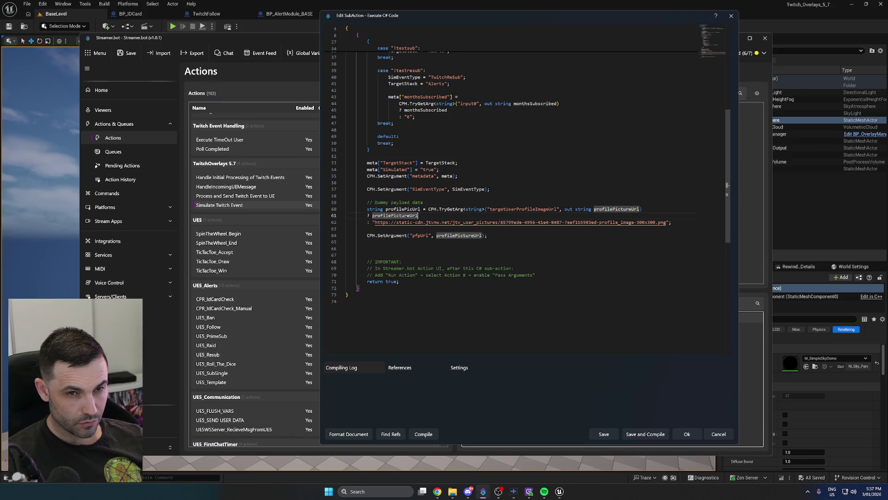
{"action": "left_click", "coordinate": [646, 434]}
{"action": "scroll", "coordinate": [345, 309], "scroll_direction": "down", "scroll_amount": 5}
{"action": "scroll", "coordinate": [350, 315], "scroll_direction": "up", "scroll_amount": 1}
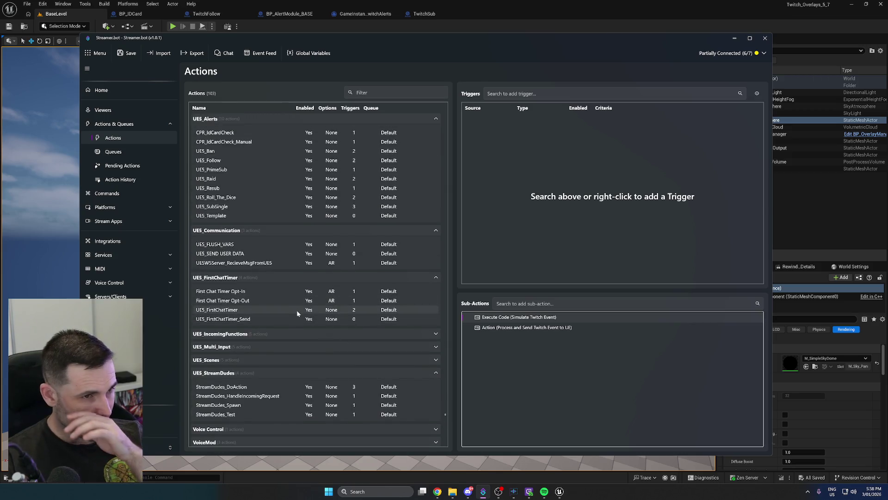
{"action": "scroll", "coordinate": [291, 306], "scroll_direction": "down", "scroll_amount": 2}
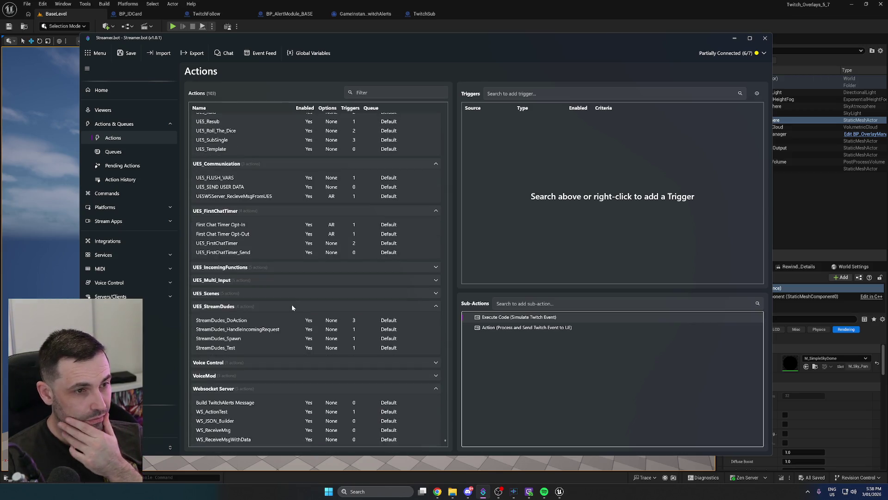
{"action": "scroll", "coordinate": [291, 304], "scroll_direction": "up", "scroll_amount": 3}
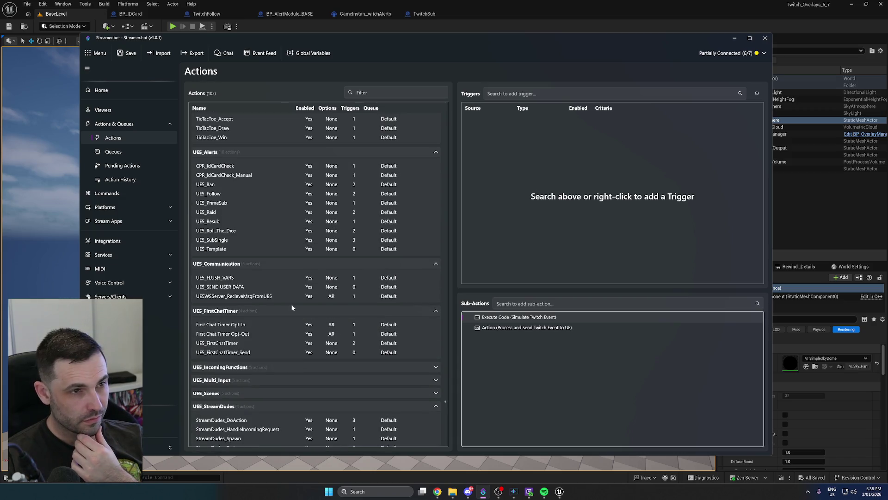
{"action": "scroll", "coordinate": [291, 304], "scroll_direction": "down", "scroll_amount": 2}
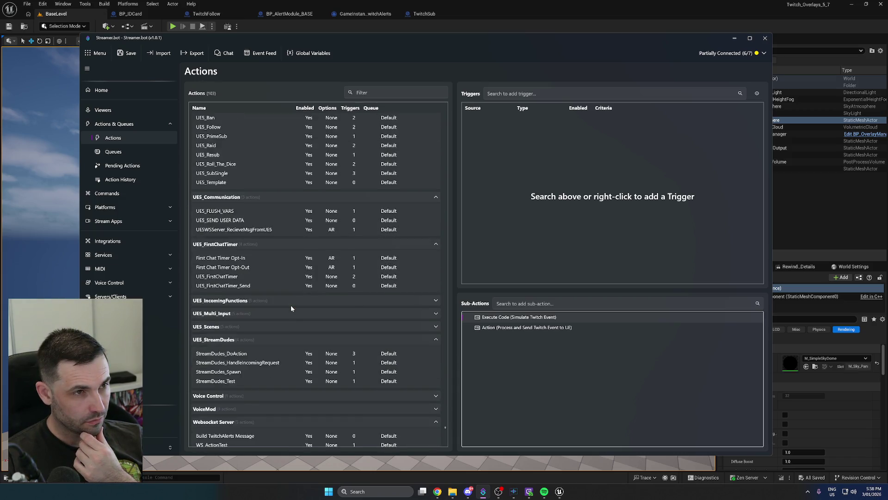
{"action": "scroll", "coordinate": [291, 305], "scroll_direction": "up", "scroll_amount": 1}
{"action": "left_click", "coordinate": [221, 151]}
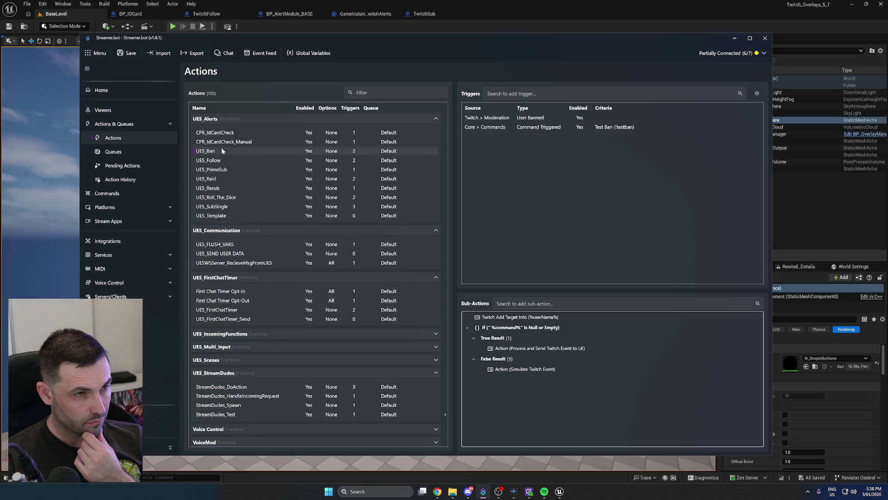
{"action": "left_click", "coordinate": [217, 179]}
{"action": "left_click", "coordinate": [221, 198]}
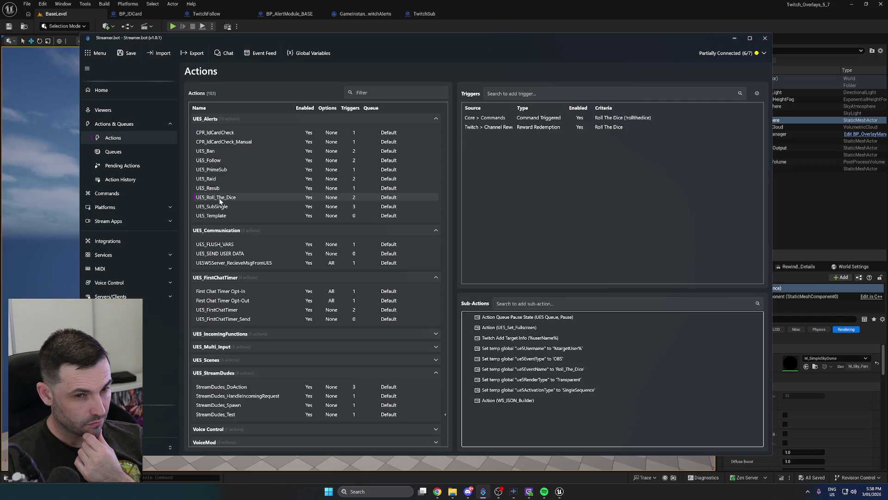
{"action": "left_click", "coordinate": [222, 207]}
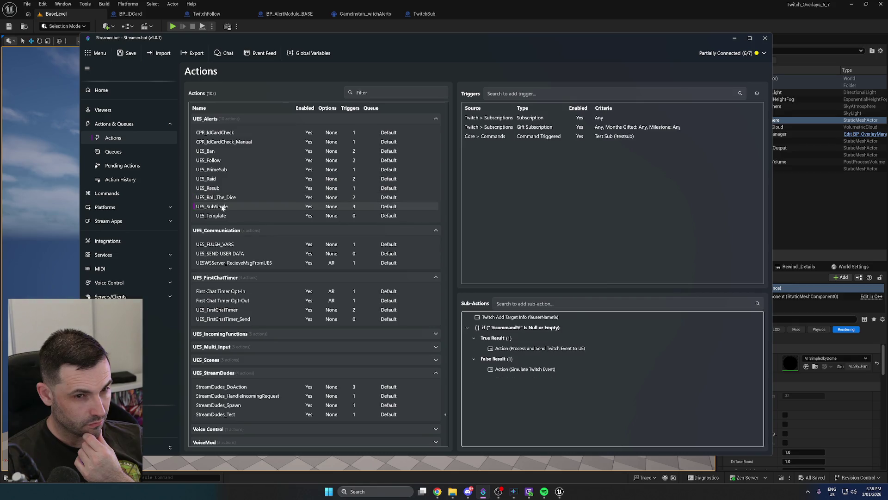
{"action": "left_click", "coordinate": [221, 216]}
{"action": "left_click", "coordinate": [566, 391]}
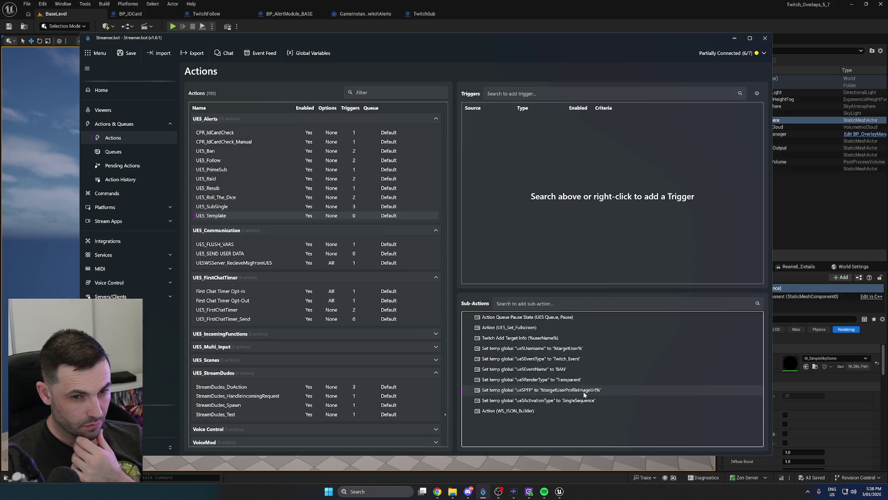
{"action": "double_click", "coordinate": [558, 390]}
{"action": "left_click_drag", "start_coordinate": [436, 254], "coordinate": [379, 254]}
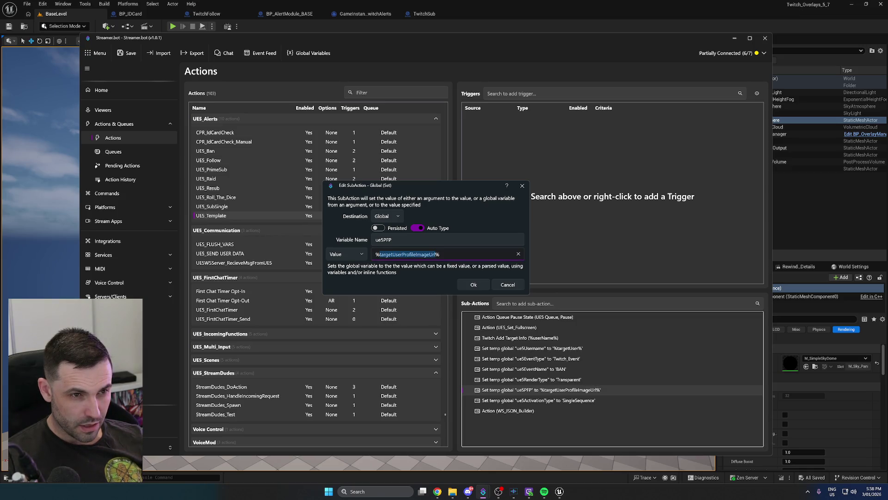
{"action": "left_click", "coordinate": [506, 287]}
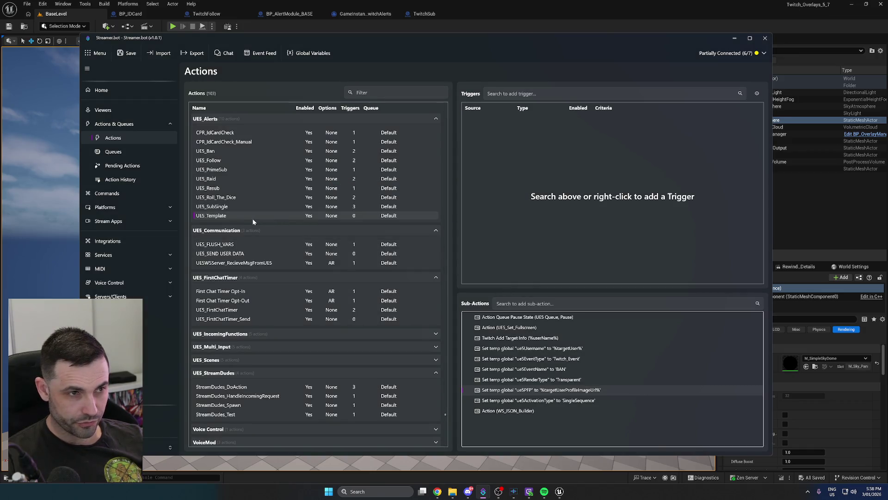
{"action": "scroll", "coordinate": [254, 222], "scroll_direction": "up", "scroll_amount": 4}
{"action": "left_click", "coordinate": [258, 237]}
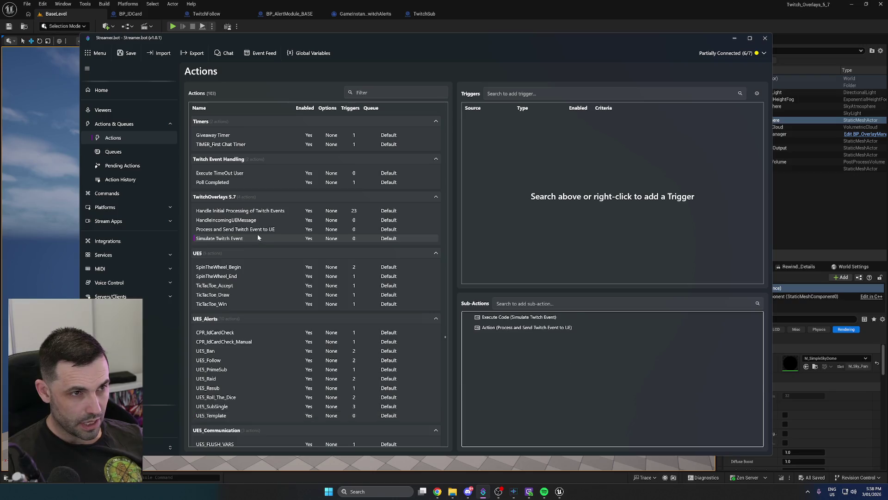
Open the Simulate Twitch Event code and review the profile picture lines 60 and 64
{"action": "double_click", "coordinate": [505, 319]}
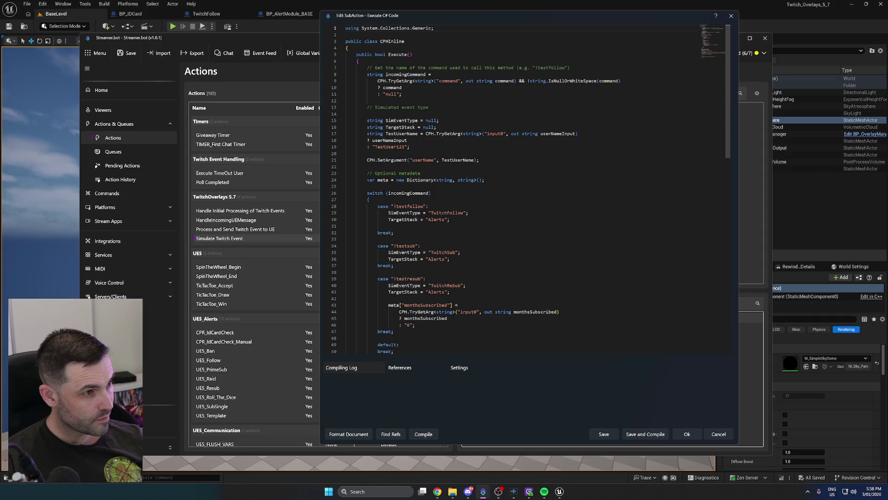
{"action": "scroll", "coordinate": [531, 189], "scroll_direction": "down", "scroll_amount": 1}
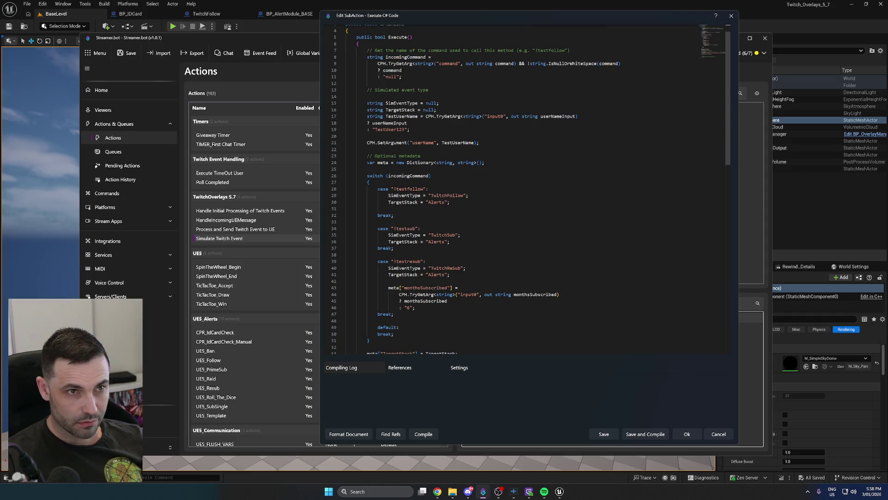
{"action": "scroll", "coordinate": [530, 189], "scroll_direction": "up", "scroll_amount": 1}
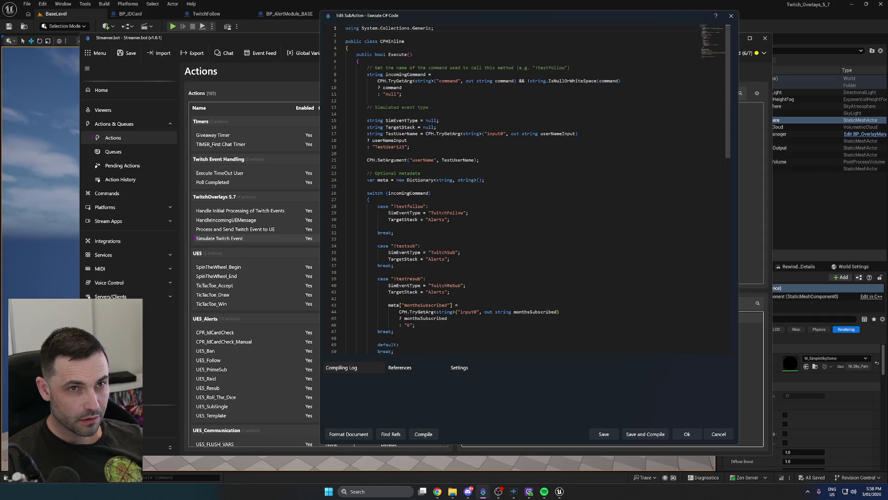
{"action": "scroll", "coordinate": [530, 189], "scroll_direction": "down", "scroll_amount": 3}
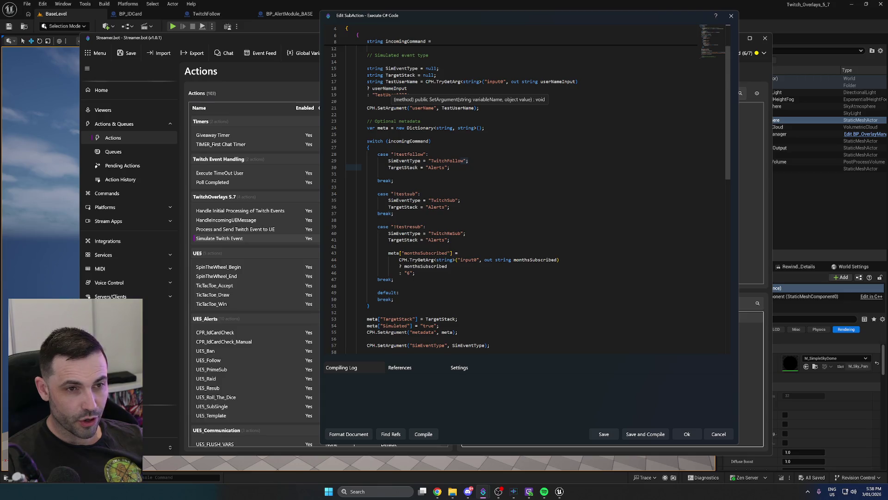
{"action": "scroll", "coordinate": [398, 111], "scroll_direction": "down", "scroll_amount": 4}
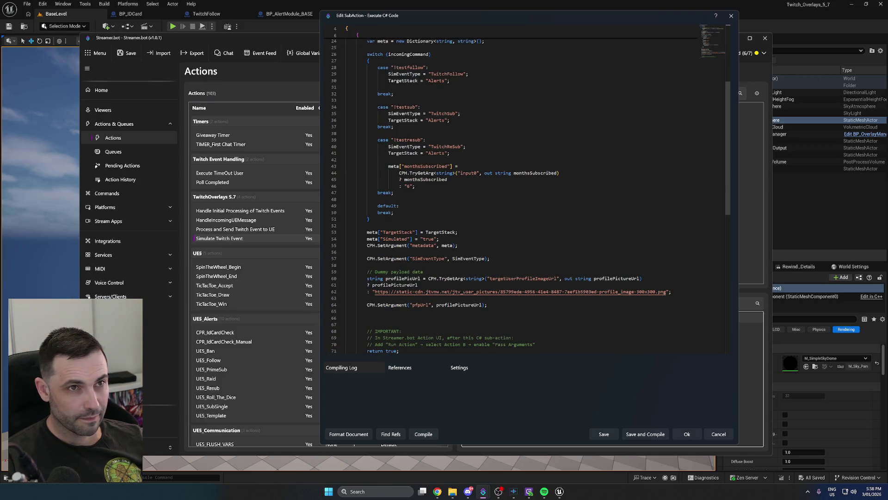
{"action": "scroll", "coordinate": [523, 185], "scroll_direction": "down", "scroll_amount": 3}
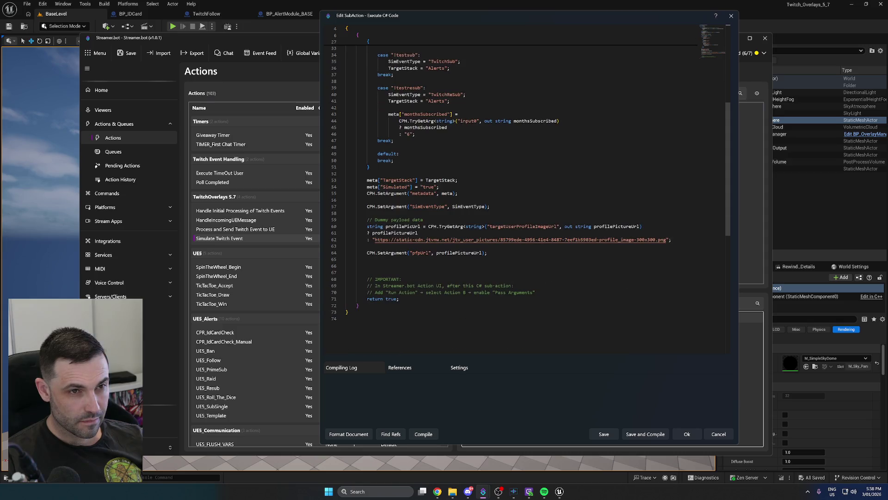
{"action": "scroll", "coordinate": [527, 176], "scroll_direction": "down", "scroll_amount": 1}
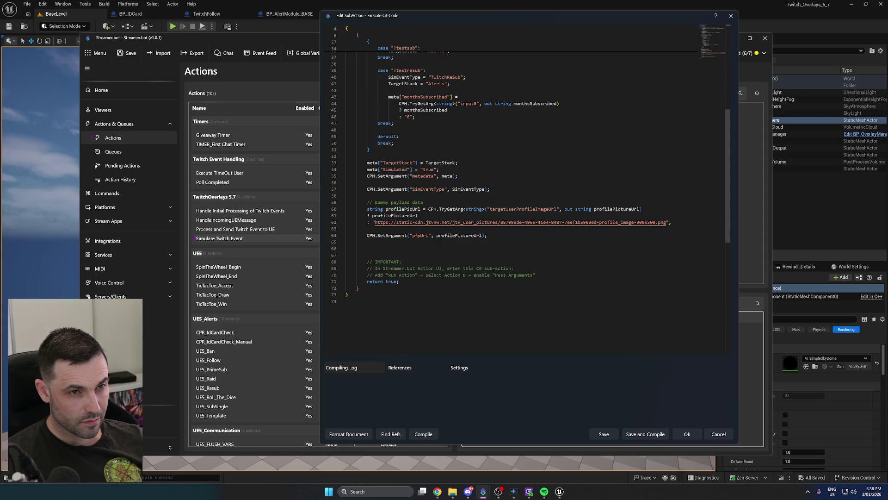
{"action": "scroll", "coordinate": [531, 165], "scroll_direction": "down", "scroll_amount": 2}
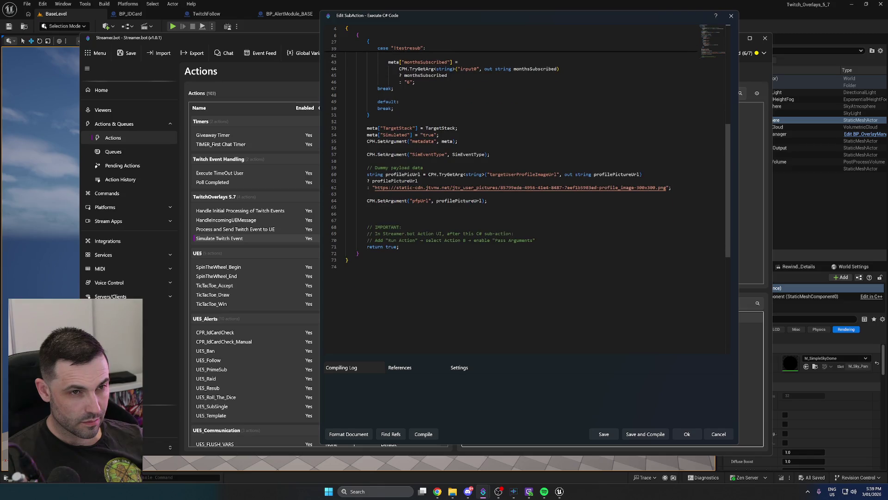
{"action": "left_click", "coordinate": [557, 173]}
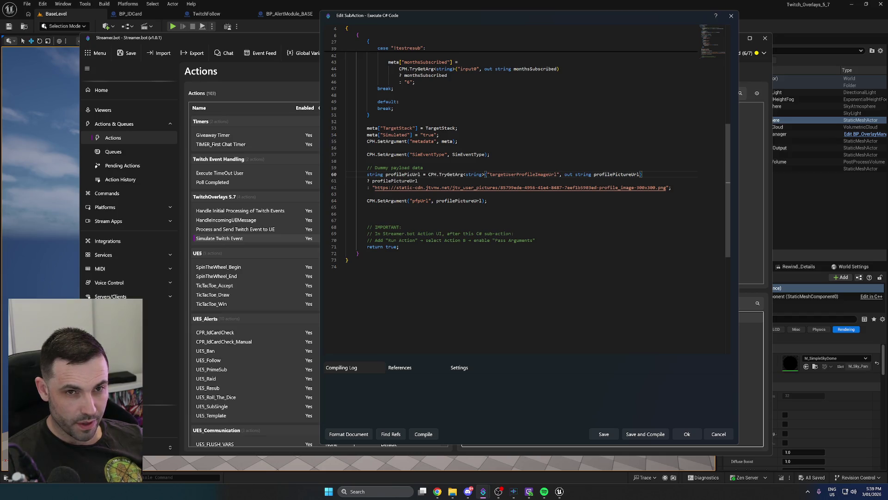
{"action": "left_click", "coordinate": [486, 200]}
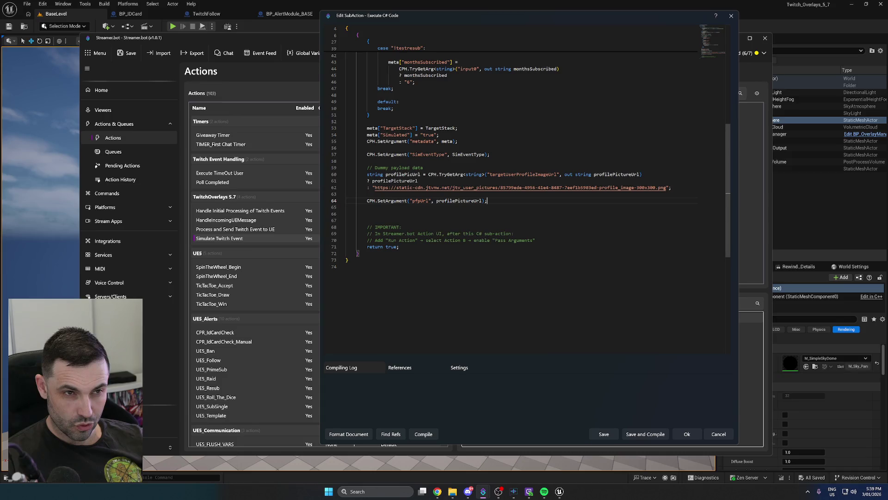
Replace profilePictureUrl on line 64 with profilePicUrl, then save and compile
{"action": "double_click", "coordinate": [403, 174]}
{"action": "key", "text": "ctrl+c"}
{"action": "double_click", "coordinate": [453, 201]}
{"action": "key", "text": "ctrl+v"}
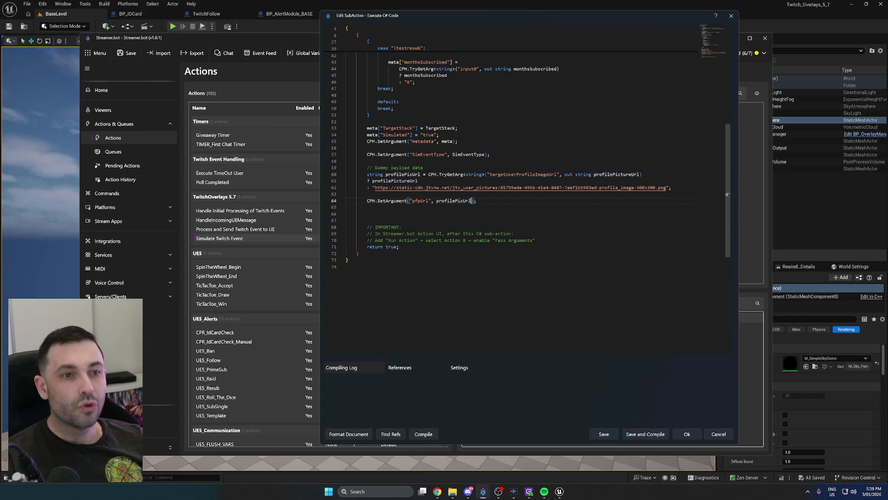
{"action": "left_click", "coordinate": [423, 434]}
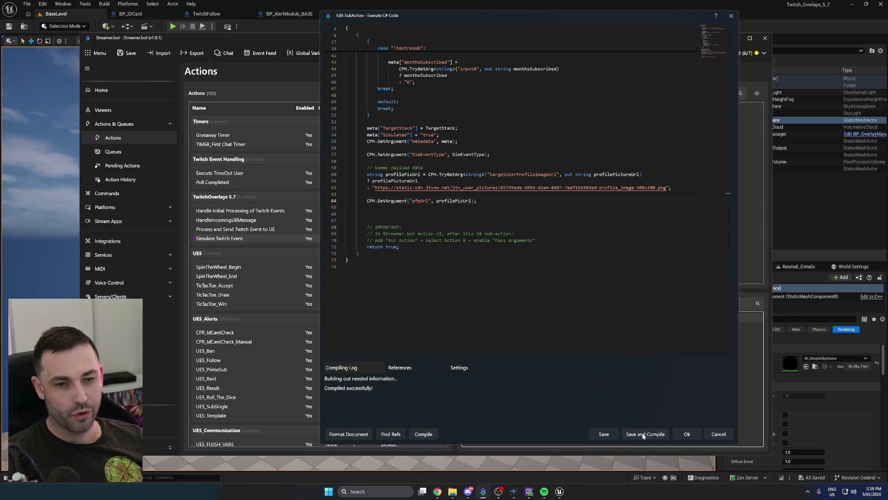
{"action": "left_click", "coordinate": [645, 434]}
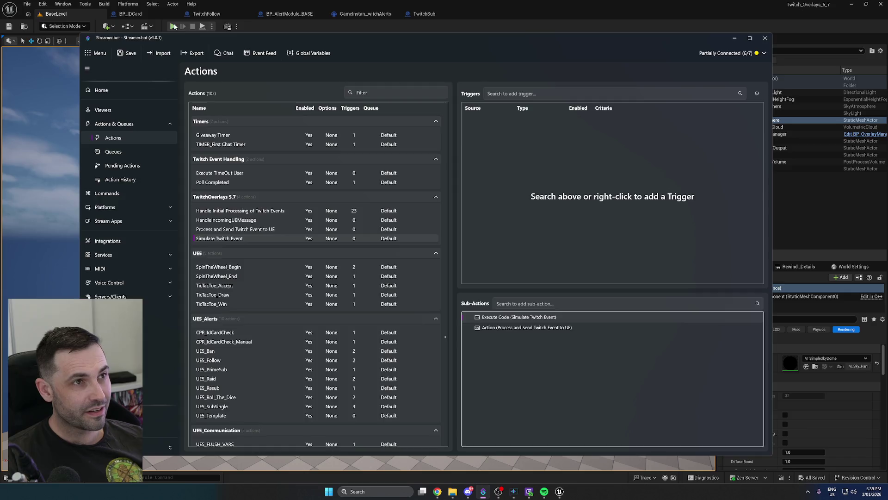
{"action": "left_click", "coordinate": [173, 27]}
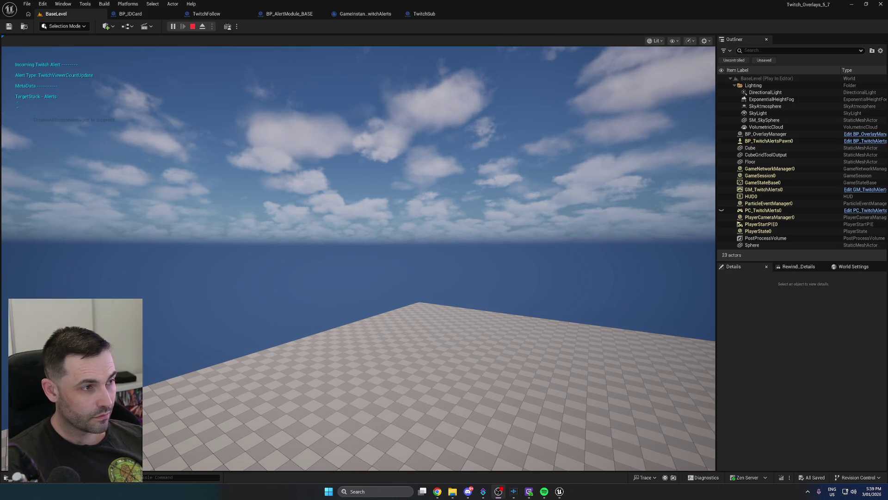
{"action": "left_click", "coordinate": [266, 262]}
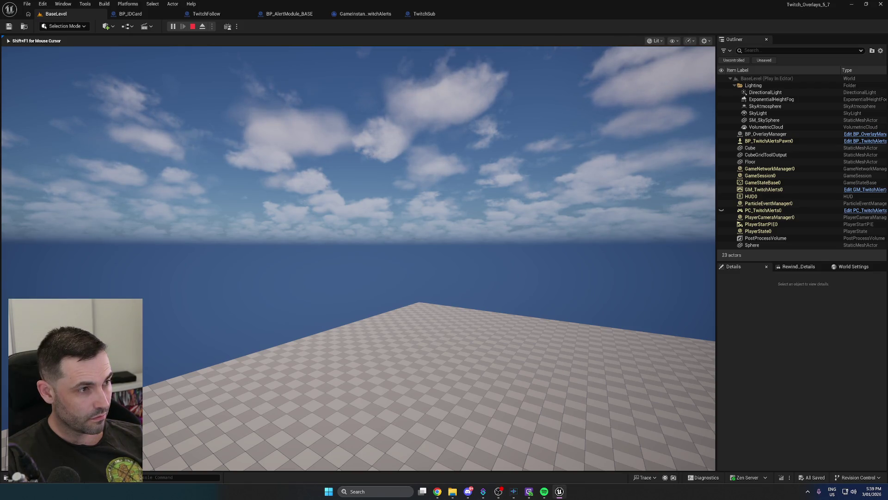
{"action": "key", "text": "1"}
{"action": "key", "text": "shift+F1"}
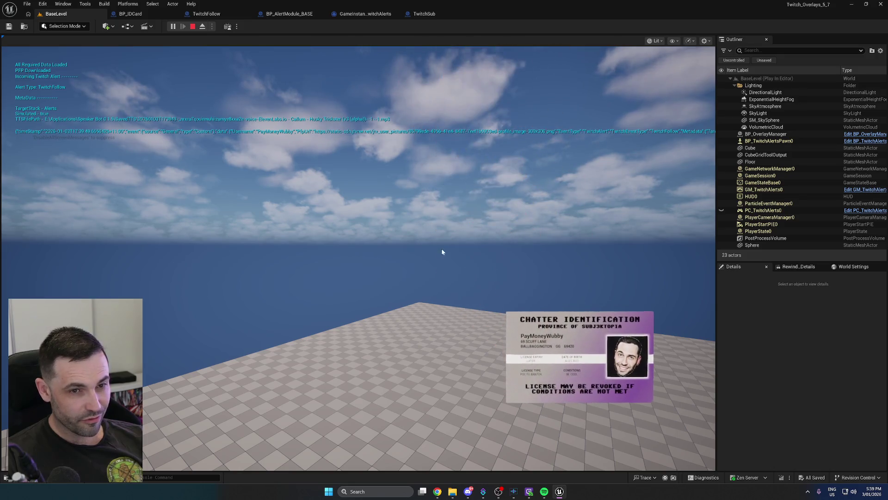
{"action": "key", "text": "Escape"}
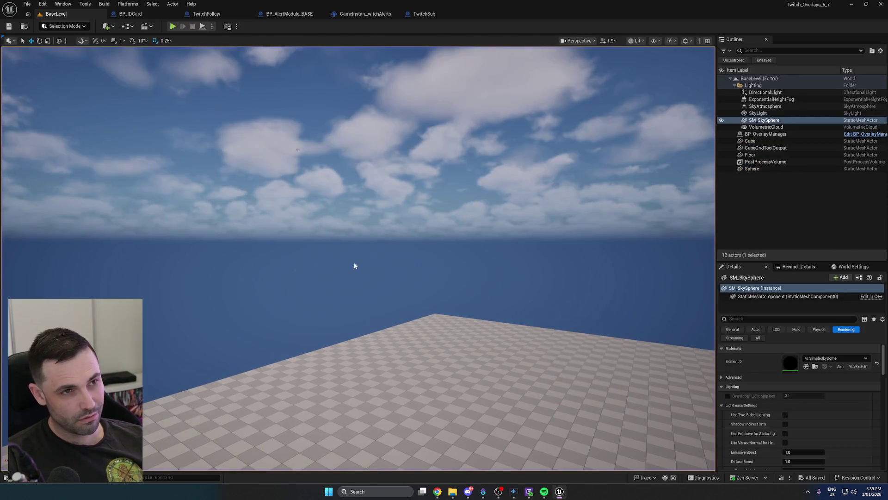
{"action": "left_click", "coordinate": [482, 492]}
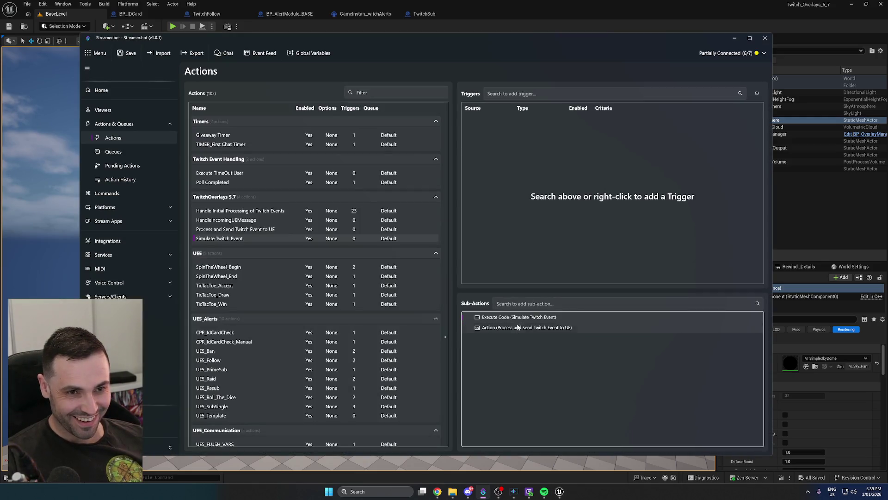
Check the pfpUrl argument name in Process and Send Twitch Event to UE's Execute Code
{"action": "left_click", "coordinate": [272, 233]}
{"action": "double_click", "coordinate": [503, 314]}
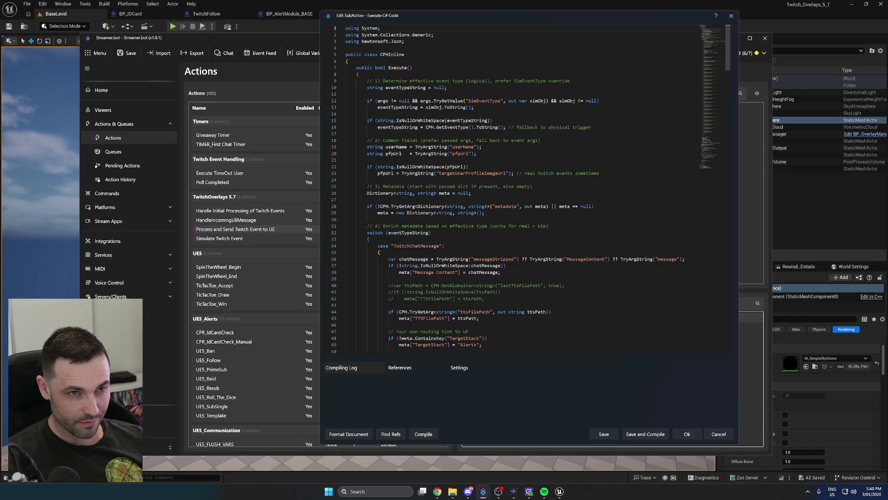
{"action": "double_click", "coordinate": [461, 153]}
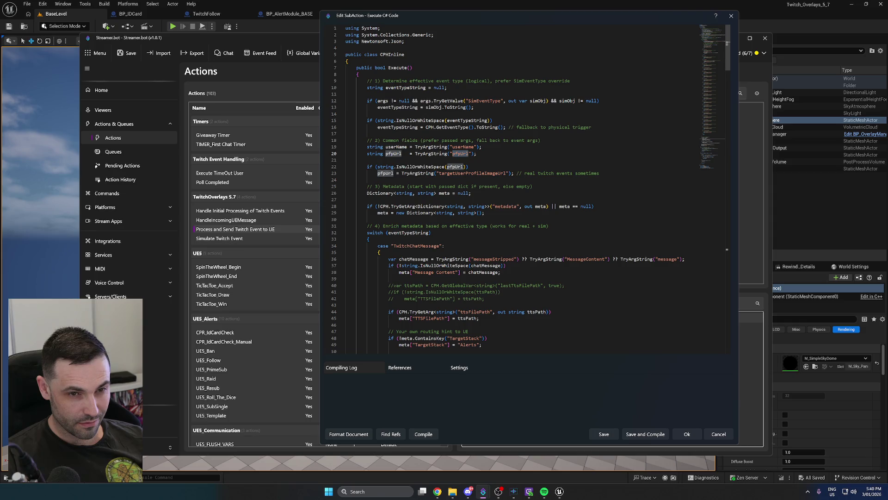
Close that editor and open Simulate Twitch Event's Execute Code sub-action
{"action": "left_click", "coordinate": [719, 434]}
{"action": "left_click", "coordinate": [250, 236]}
{"action": "double_click", "coordinate": [521, 319]}
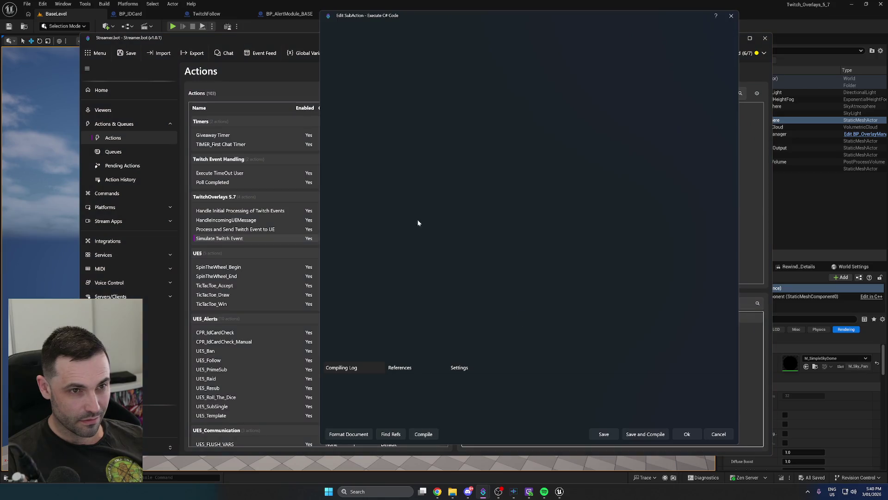
Replace the line 62 fallback profile picture URL with 'DUMMY', then save, compile and close the editor
{"action": "scroll", "coordinate": [429, 237], "scroll_direction": "down", "scroll_amount": 10}
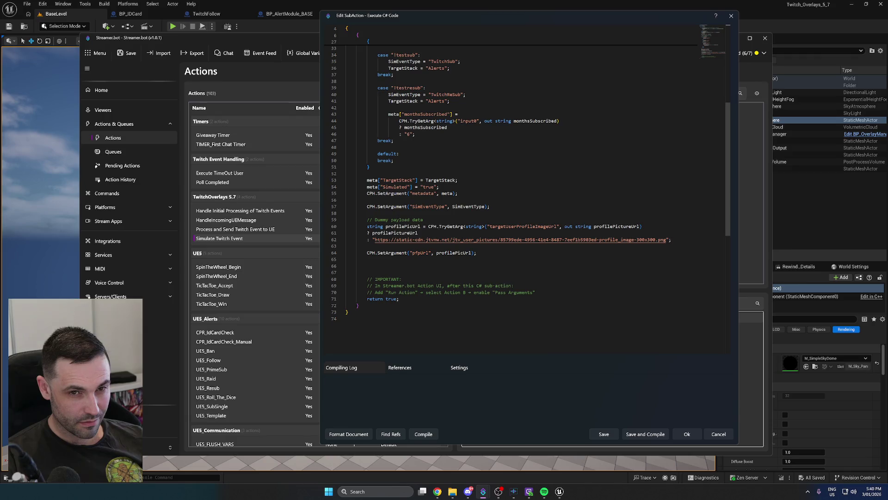
{"action": "left_click_drag", "start_coordinate": [666, 240], "coordinate": [375, 240]}
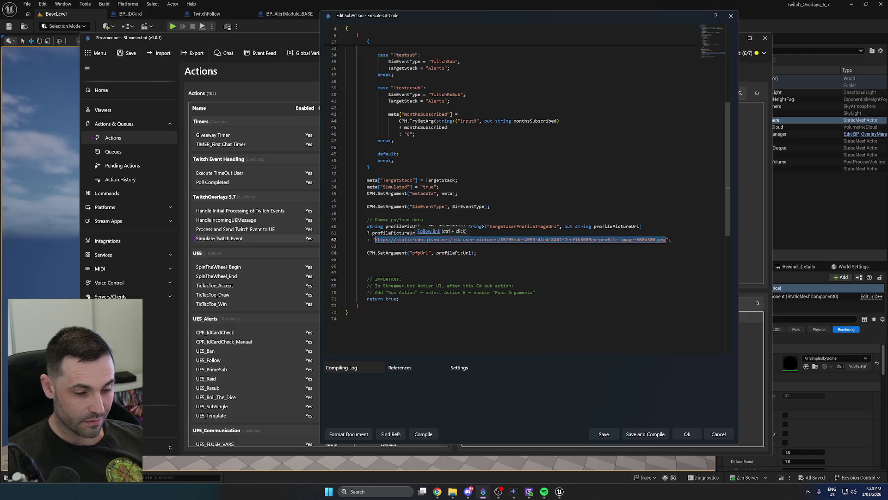
{"action": "type", "text": "DuMMY"}
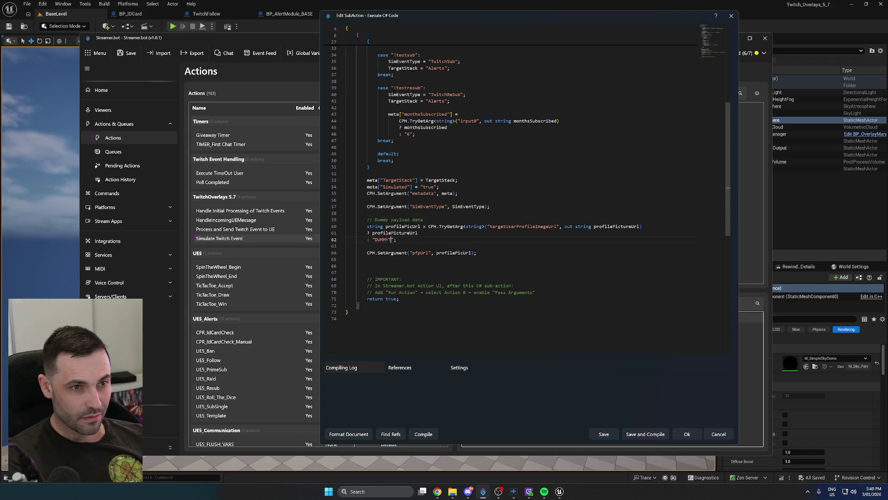
{"action": "left_click", "coordinate": [423, 434]}
{"action": "left_click", "coordinate": [645, 434]}
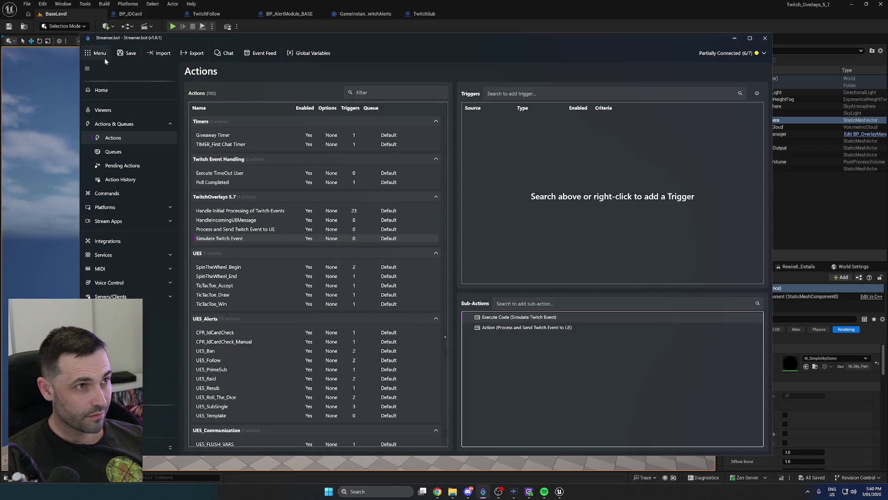
In Action History, select the 5:39:40 PM and 5:36:43 PM runs and widen the Name column
{"action": "left_click", "coordinate": [115, 179]}
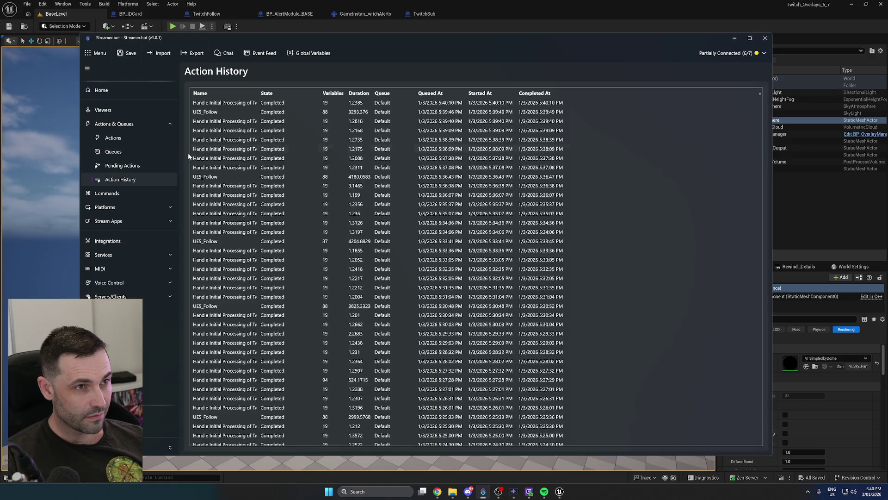
{"action": "left_click", "coordinate": [222, 122]}
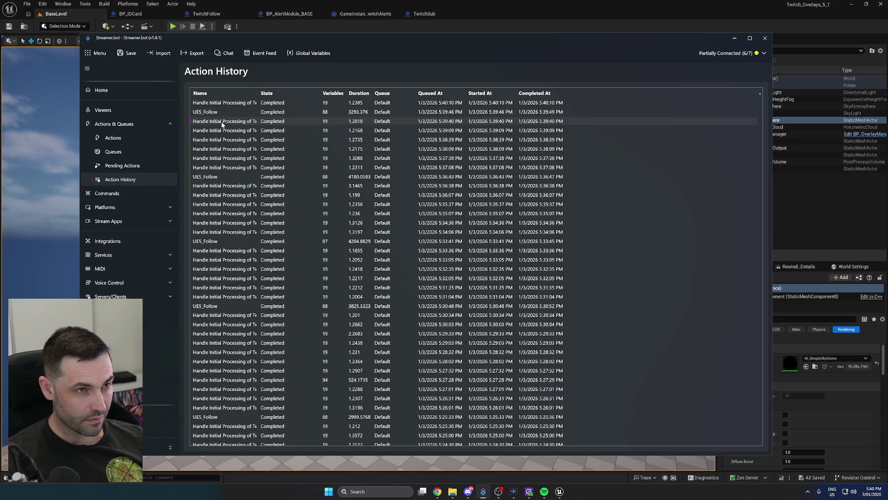
{"action": "left_click", "coordinate": [222, 176]}
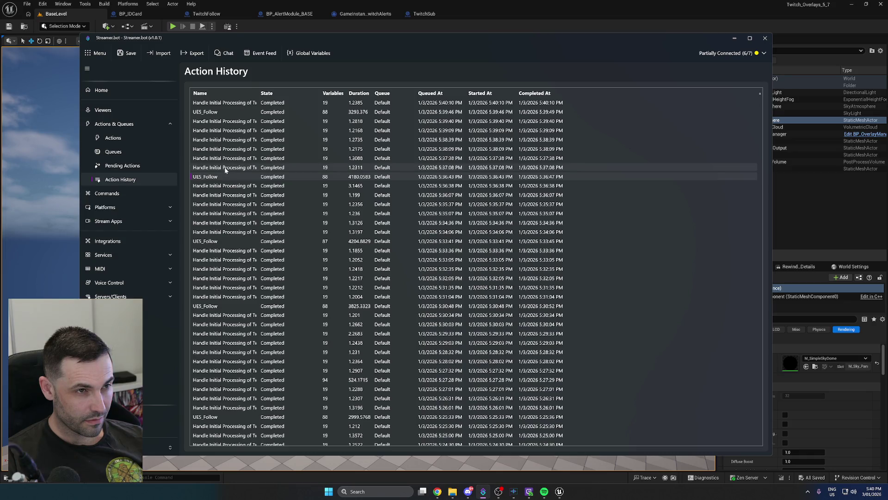
{"action": "left_click_drag", "start_coordinate": [257, 93], "coordinate": [321, 107]}
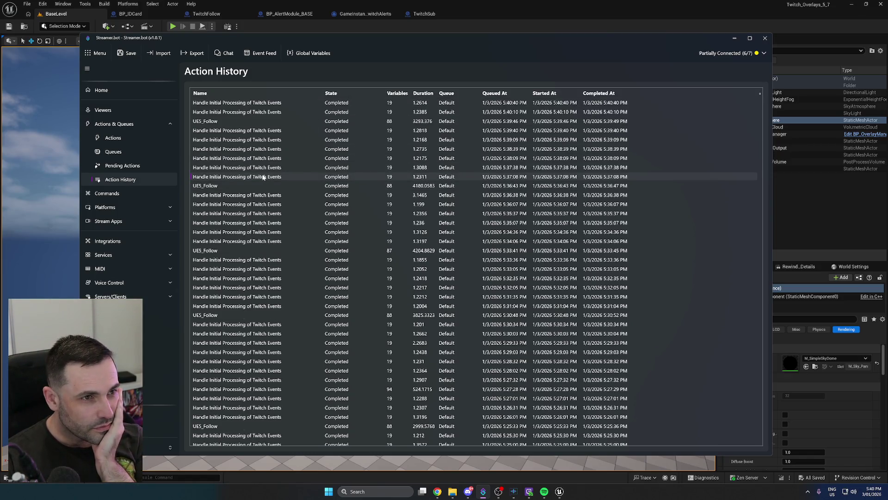
Inspect the variables of the 5:37:08 PM and 5:38:39 PM runs
{"action": "double_click", "coordinate": [263, 178]}
{"action": "scroll", "coordinate": [558, 249], "scroll_direction": "down", "scroll_amount": 1}
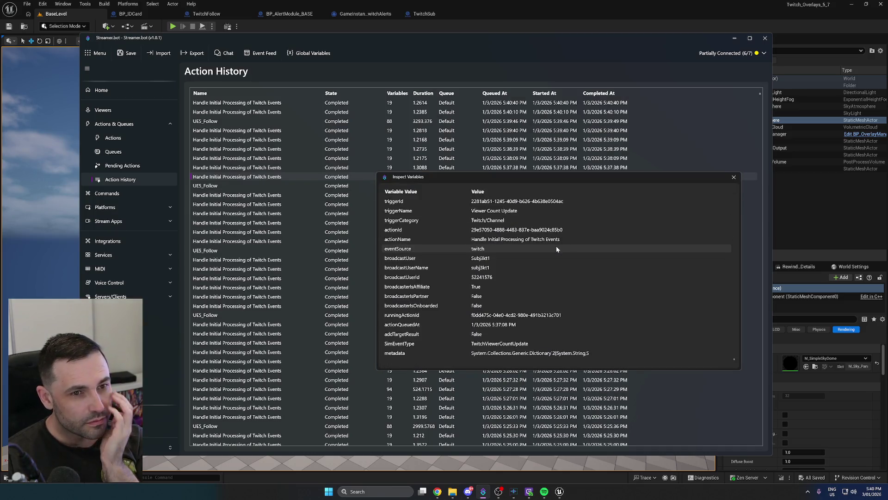
{"action": "scroll", "coordinate": [568, 264], "scroll_direction": "up", "scroll_amount": 1}
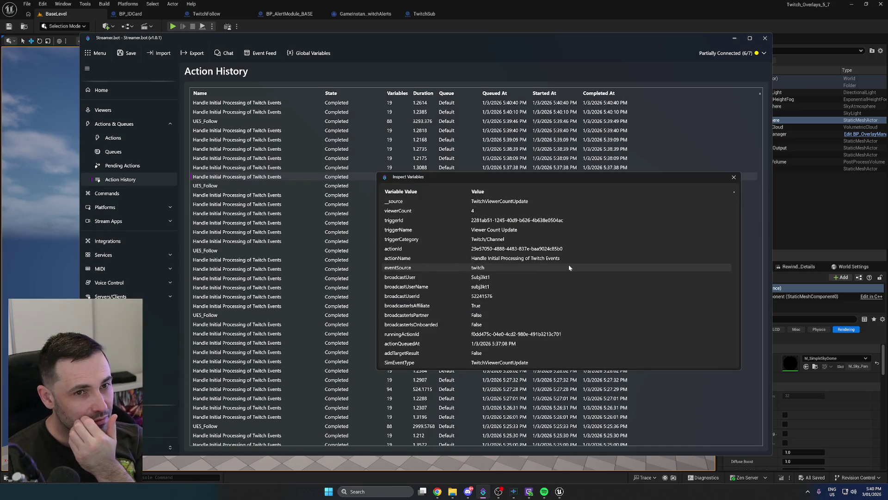
{"action": "left_click", "coordinate": [734, 178]}
{"action": "double_click", "coordinate": [292, 149]}
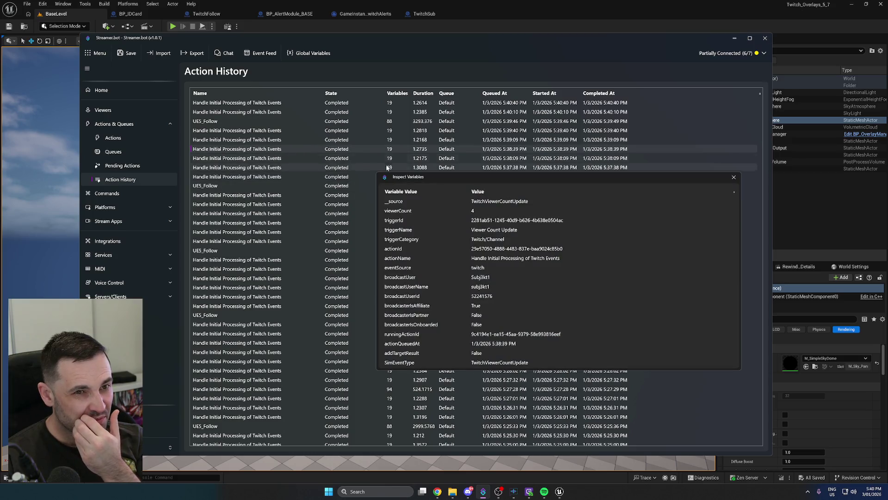
{"action": "scroll", "coordinate": [604, 254], "scroll_direction": "down", "scroll_amount": 1}
{"action": "scroll", "coordinate": [604, 253], "scroll_direction": "up", "scroll_amount": 1}
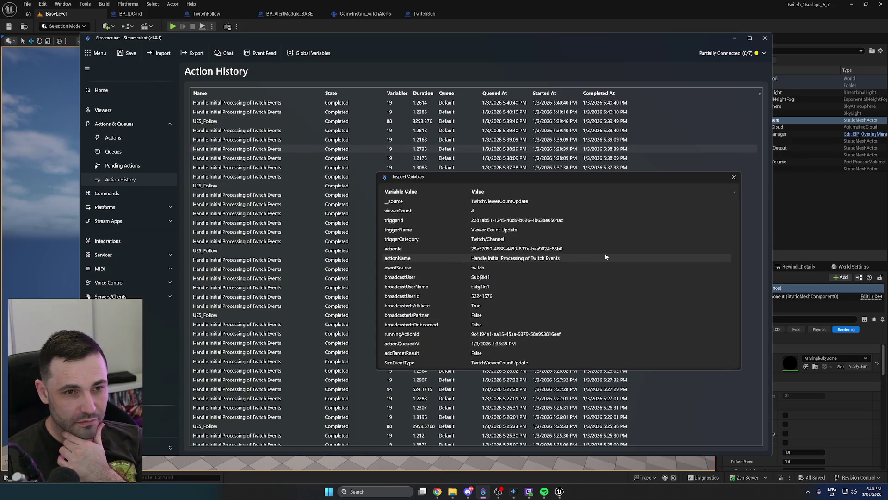
{"action": "left_click", "coordinate": [733, 178]}
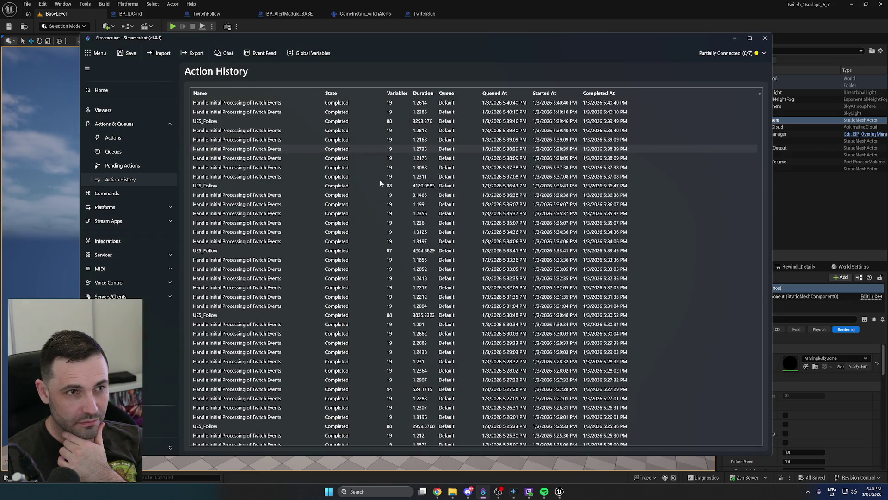
Inspect the 5:39:09 PM and 5:37:38 PM runs' variables, then return to the Actions list
{"action": "double_click", "coordinate": [304, 140]}
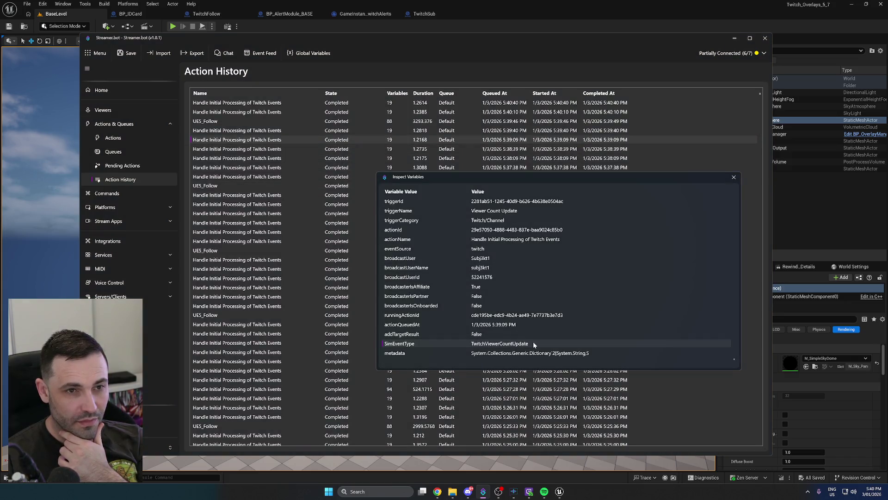
{"action": "left_click", "coordinate": [733, 177]}
{"action": "double_click", "coordinate": [309, 168]}
{"action": "scroll", "coordinate": [573, 271], "scroll_direction": "down", "scroll_amount": 1}
{"action": "left_click", "coordinate": [734, 178]}
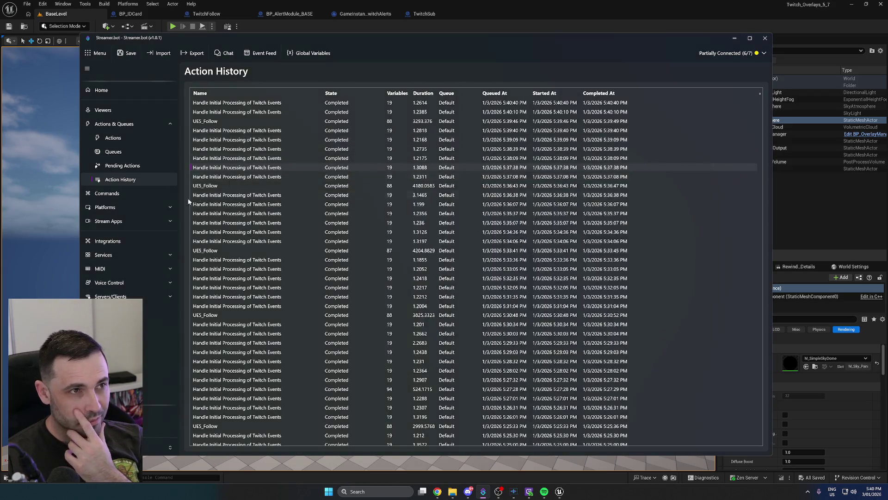
{"action": "left_click", "coordinate": [113, 137]}
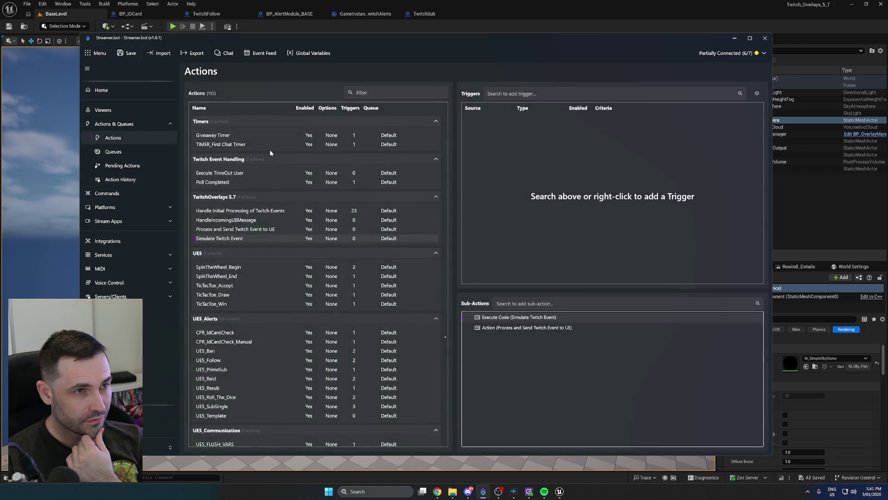
Disable the Viewer Count Update trigger on Handle Initial Processing of Twitch Events and save
{"action": "left_click", "coordinate": [241, 211]}
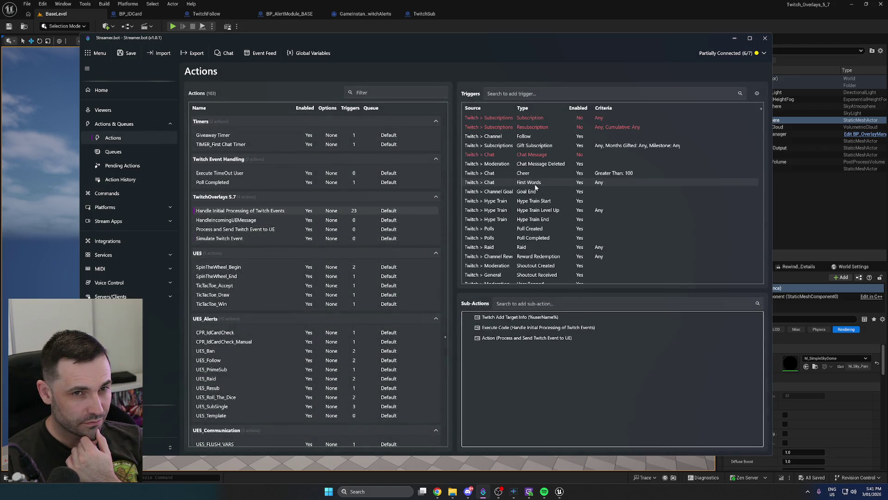
{"action": "scroll", "coordinate": [542, 238], "scroll_direction": "down", "scroll_amount": 2}
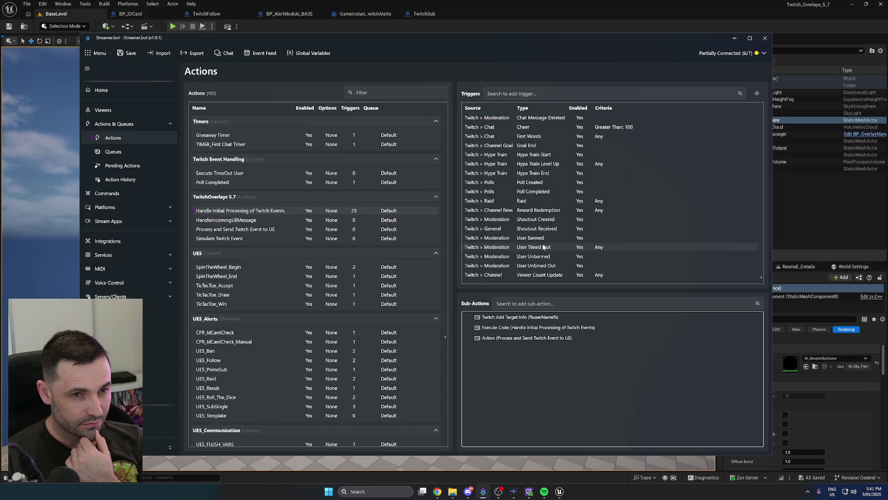
{"action": "right_click", "coordinate": [538, 277]}
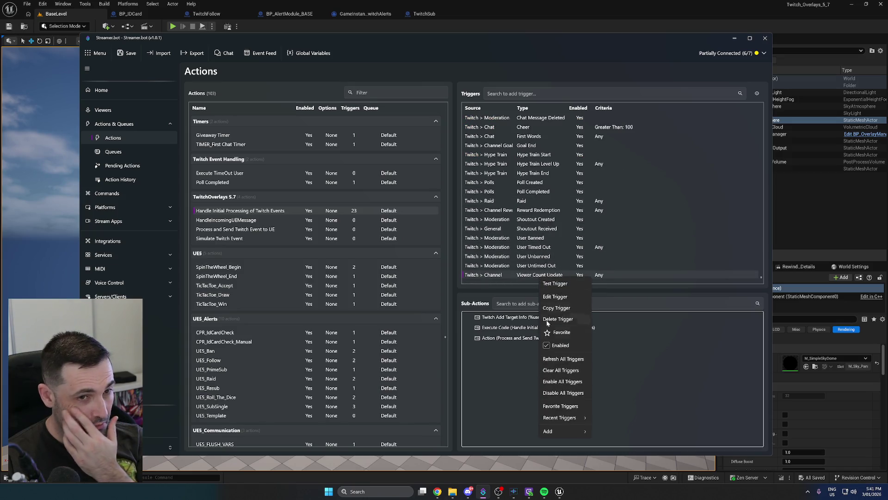
{"action": "left_click", "coordinate": [557, 345]}
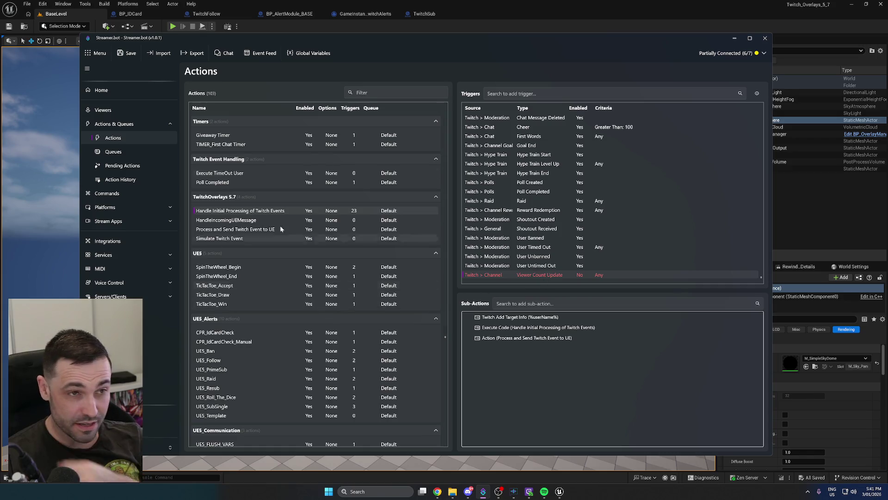
{"action": "left_click", "coordinate": [129, 53]}
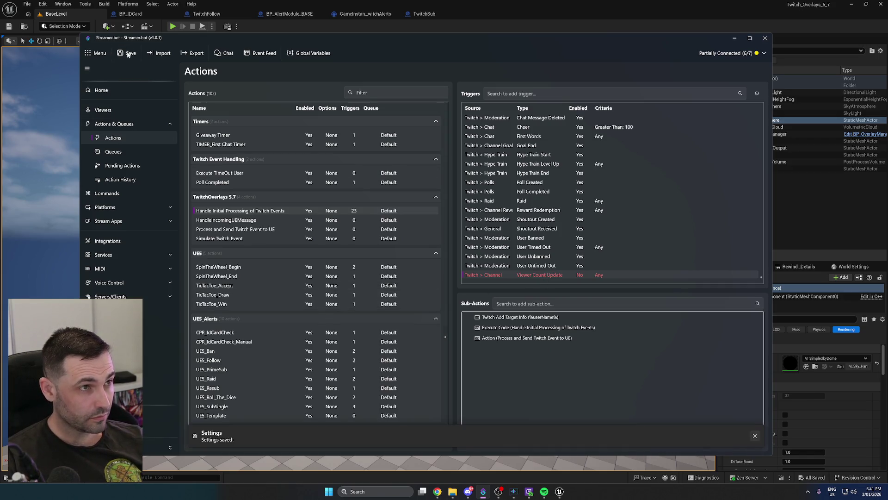
{"action": "left_click", "coordinate": [121, 179]}
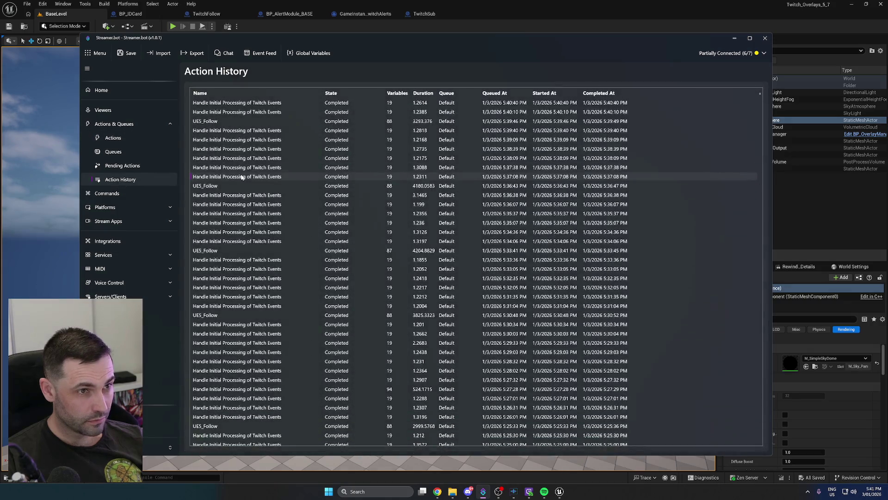
Inspect the UE5_Follow run's variables, checking the user variable, and briefly view Unreal
{"action": "double_click", "coordinate": [249, 121]}
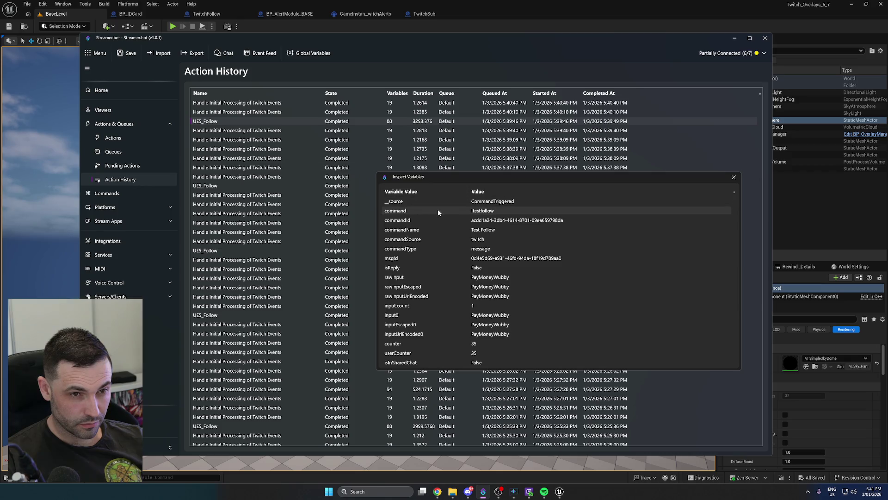
{"action": "scroll", "coordinate": [500, 238], "scroll_direction": "down", "scroll_amount": 4}
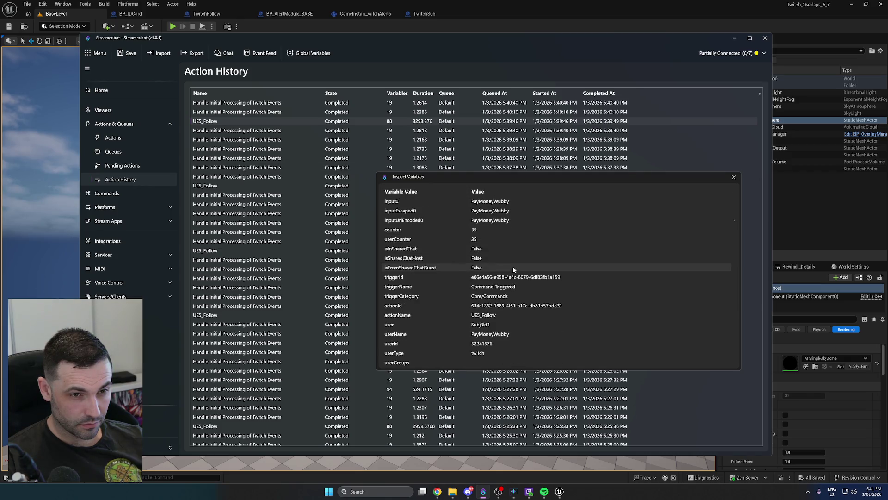
{"action": "left_click", "coordinate": [482, 326]}
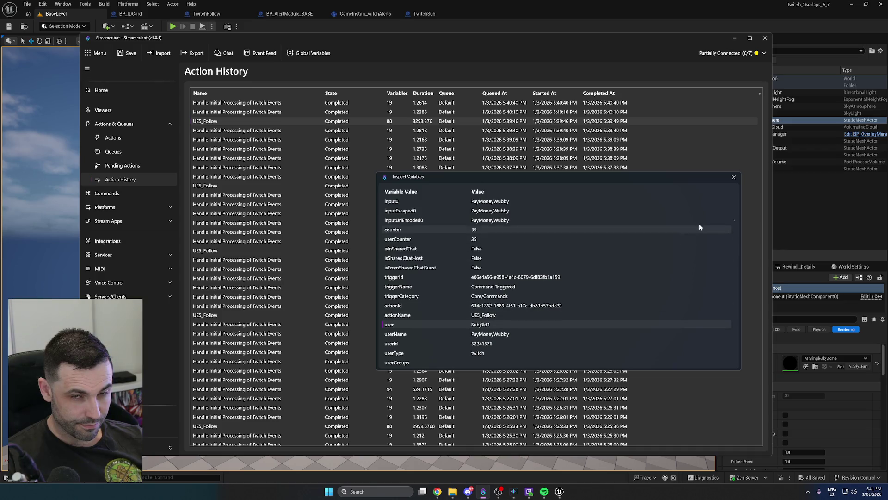
{"action": "left_click", "coordinate": [733, 179]}
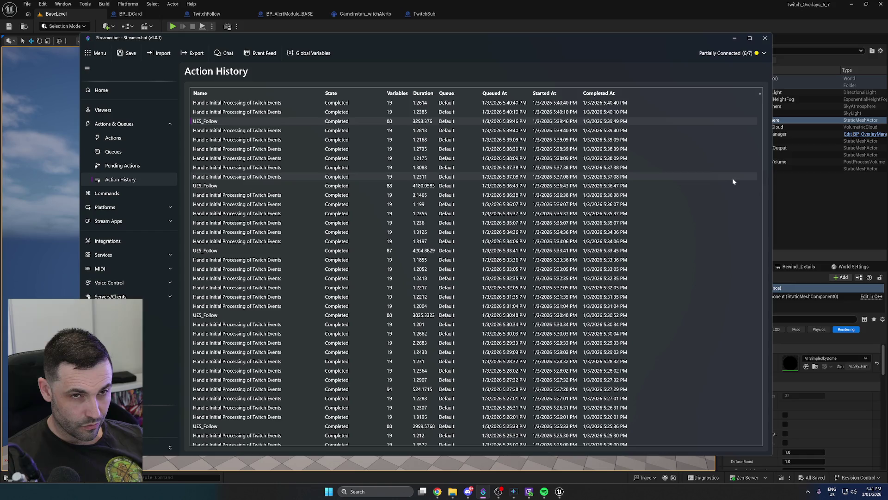
{"action": "left_click", "coordinate": [514, 29]}
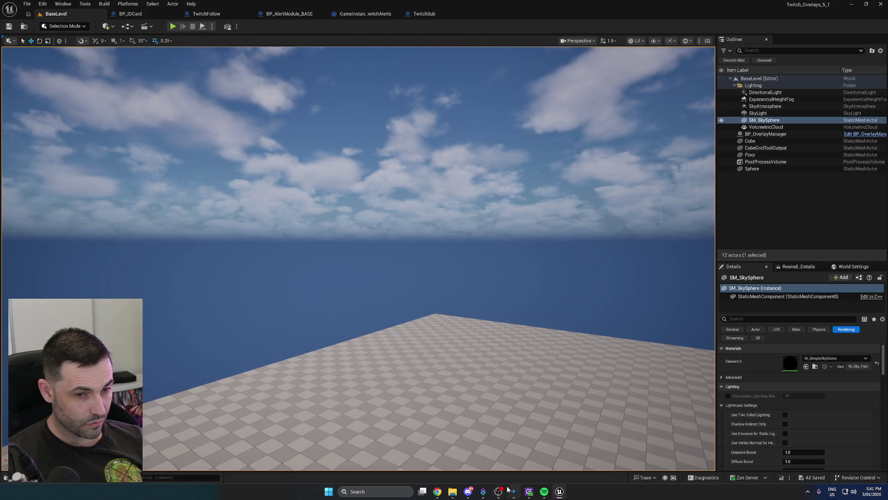
{"action": "left_click", "coordinate": [483, 491]}
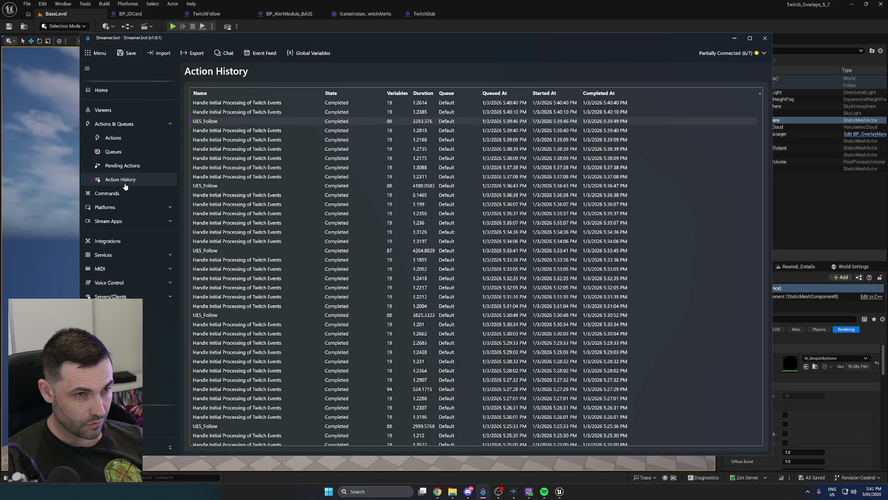
Review the UE5_Follow run's variables again, then return to the Actions list
{"action": "double_click", "coordinate": [237, 122]}
{"action": "scroll", "coordinate": [565, 261], "scroll_direction": "down", "scroll_amount": 10}
{"action": "scroll", "coordinate": [566, 271], "scroll_direction": "up", "scroll_amount": 10}
{"action": "scroll", "coordinate": [569, 271], "scroll_direction": "up", "scroll_amount": 3}
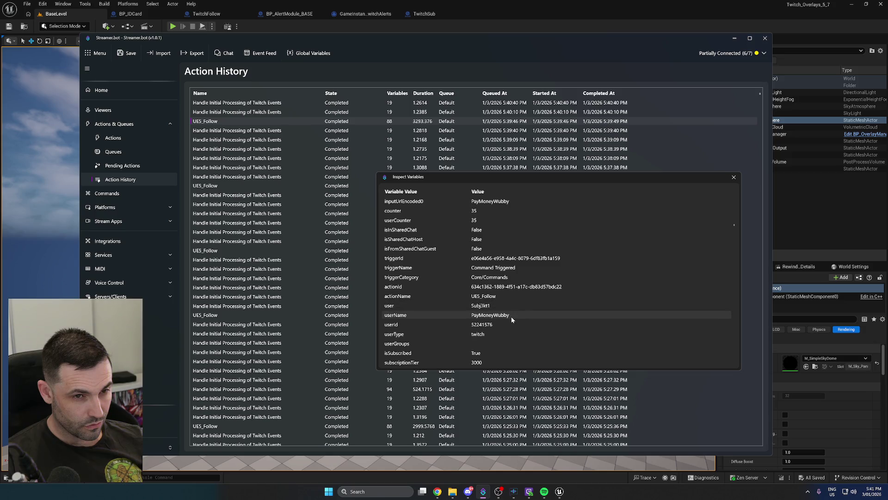
{"action": "left_click", "coordinate": [733, 177]}
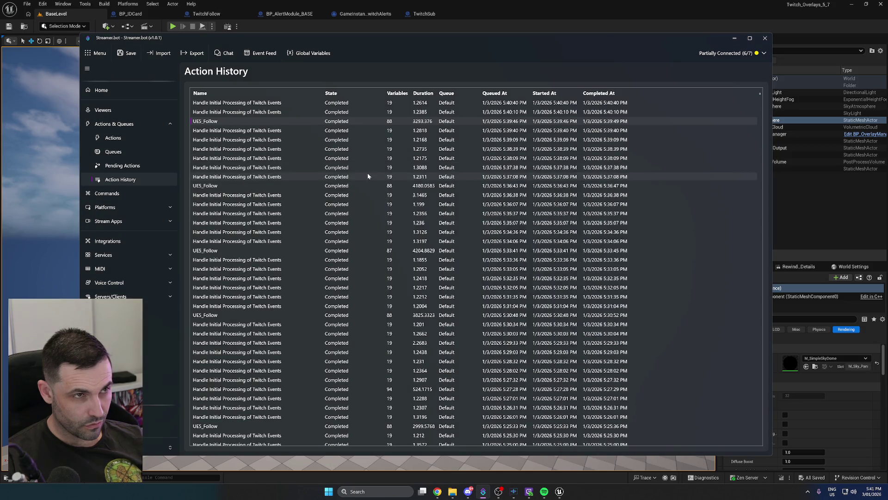
{"action": "left_click", "coordinate": [113, 137]}
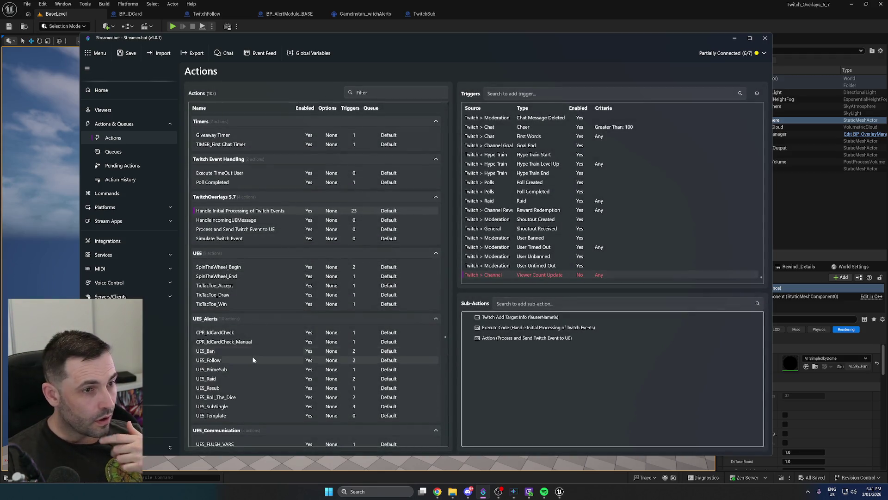
In UE5_Follow, move Twitch Add Target Info into the True Result branch
{"action": "scroll", "coordinate": [253, 358], "scroll_direction": "down", "scroll_amount": 3}
{"action": "left_click", "coordinate": [222, 293]}
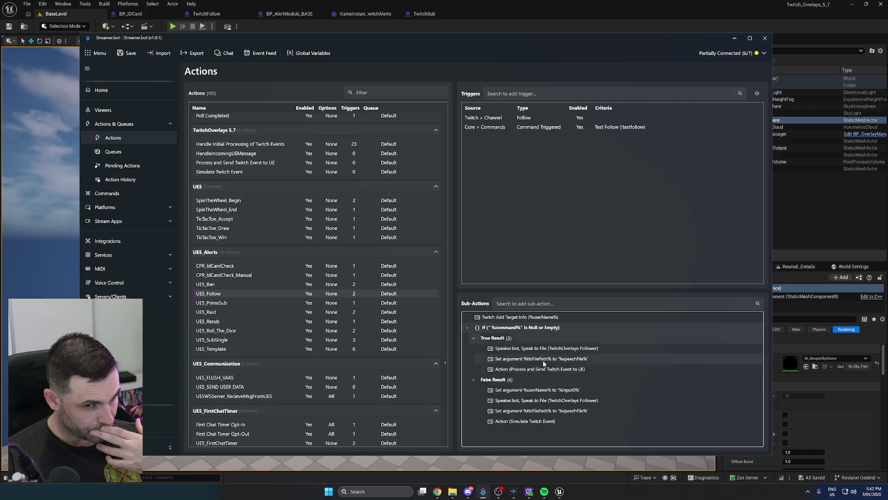
{"action": "right_click", "coordinate": [536, 318]}
{"action": "left_click", "coordinate": [523, 317]}
{"action": "left_click_drag", "start_coordinate": [523, 317], "coordinate": [522, 346]}
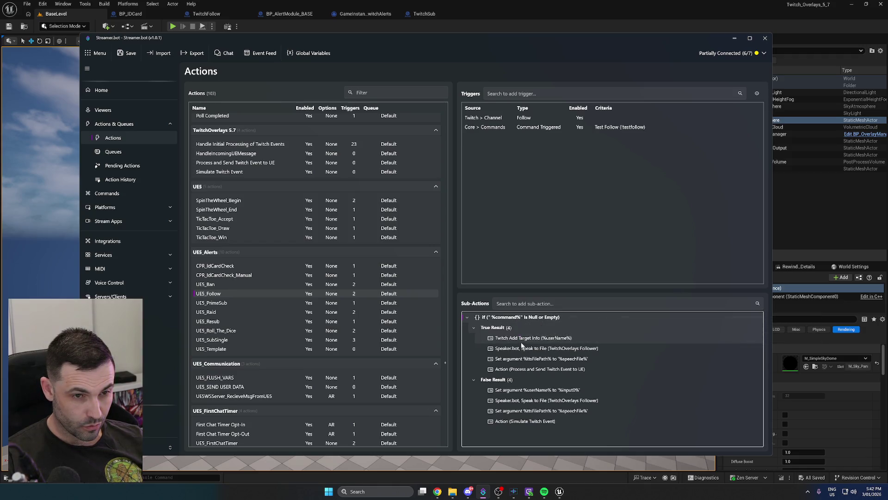
{"action": "left_click", "coordinate": [522, 340]}
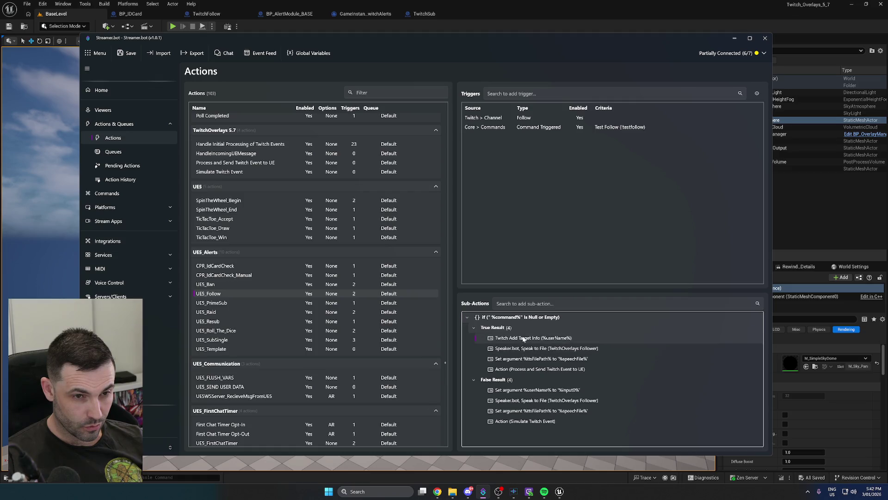
Duplicate Twitch Add Target Info into the False Result branch and save the settings
{"action": "right_click", "coordinate": [524, 339]}
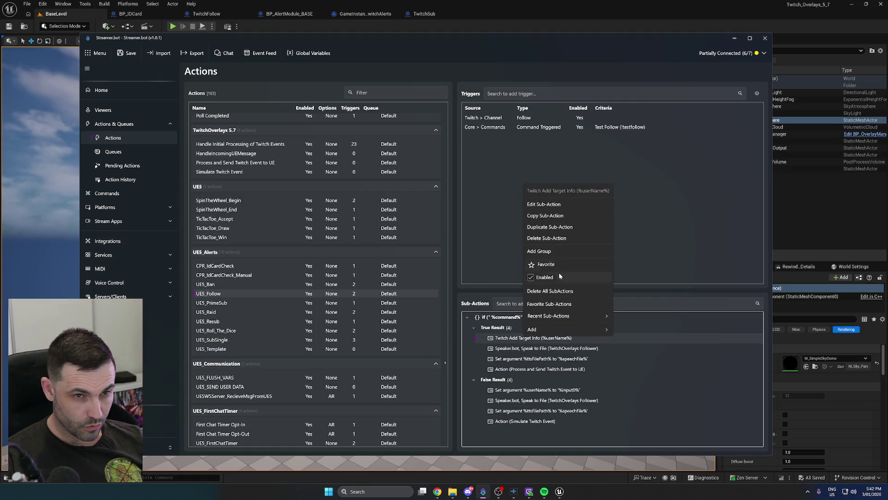
{"action": "left_click", "coordinate": [547, 227]}
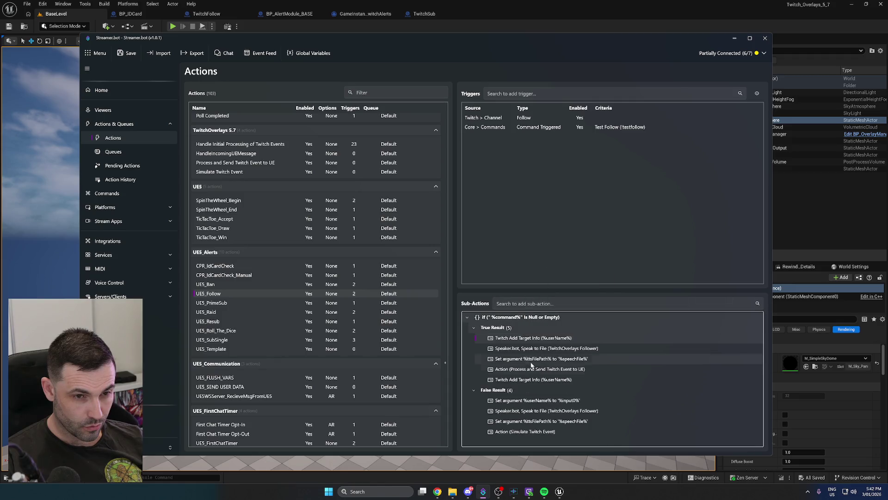
{"action": "left_click_drag", "start_coordinate": [521, 380], "coordinate": [521, 406]}
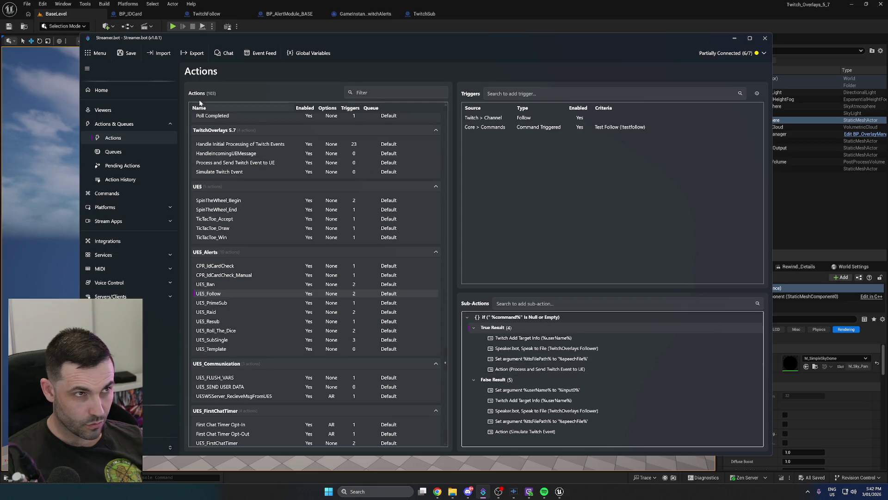
{"action": "left_click", "coordinate": [126, 53]}
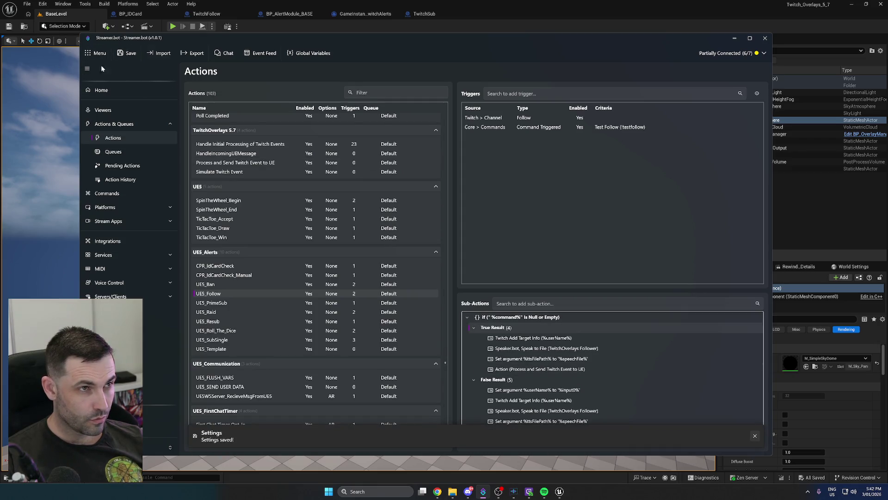
{"action": "left_click", "coordinate": [265, 27]}
Play-test the Unreal level to watch the follow alert's ID card, then stop play
{"action": "left_click", "coordinate": [172, 26]}
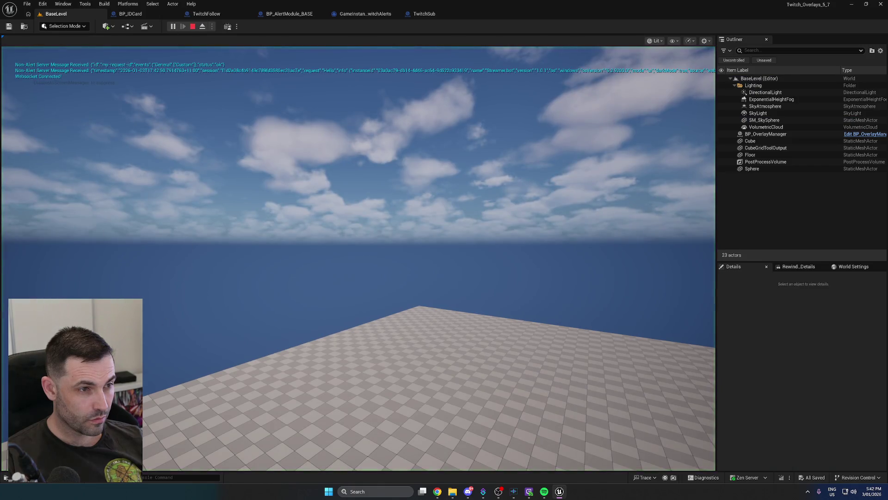
{"action": "left_click", "coordinate": [341, 271]}
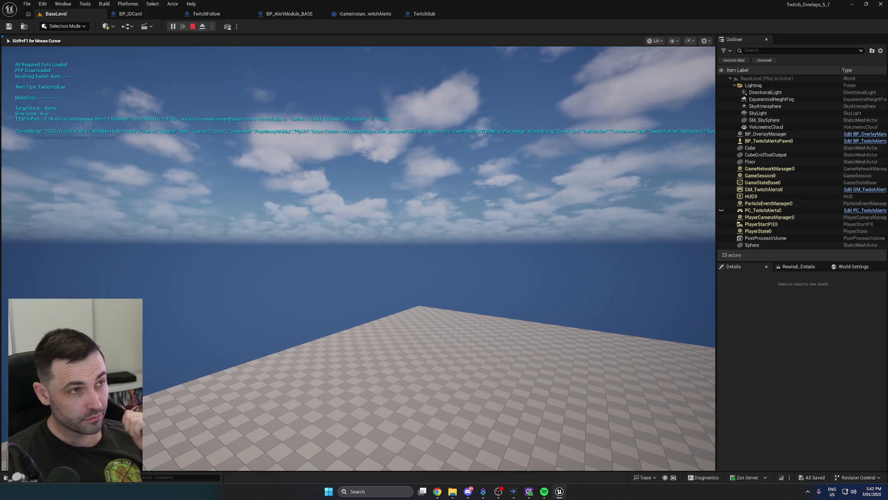
{"action": "key", "text": "shift+F1"}
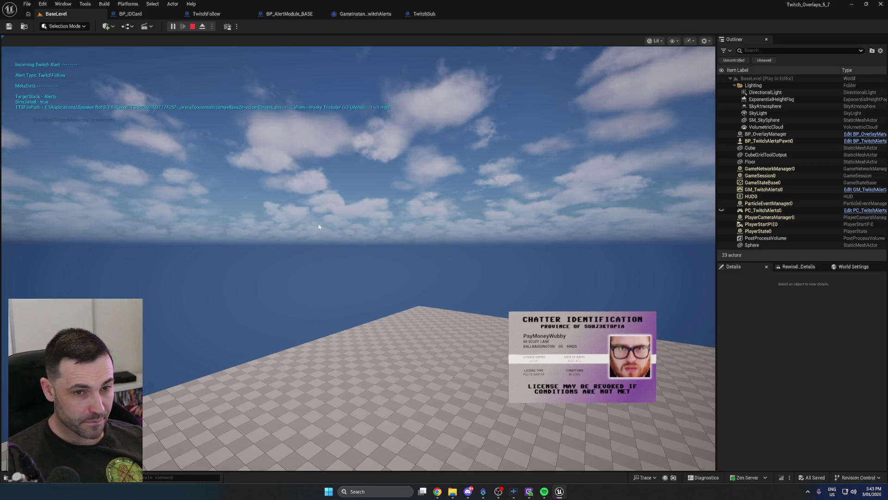
{"action": "left_click", "coordinate": [193, 27]}
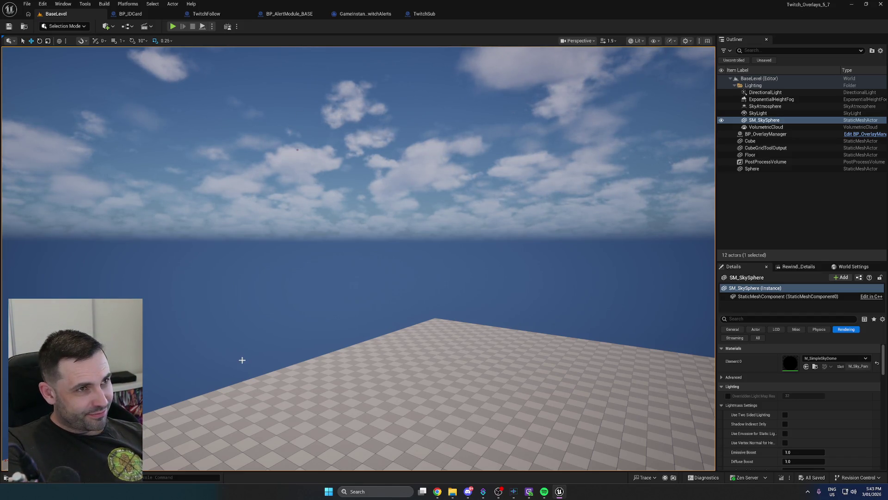
{"action": "left_click", "coordinate": [483, 491]}
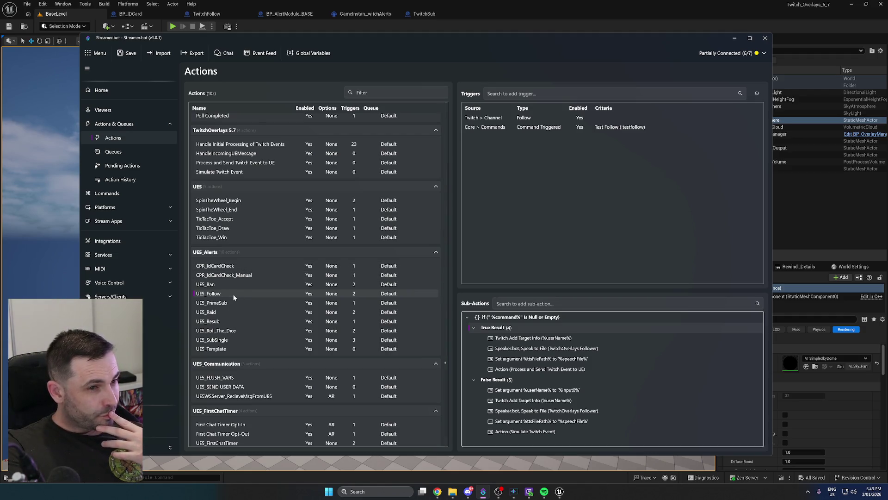
Compare UE5_SubSingle with UE5_Follow and copy UE5_Follow's Set argument %userName% sub-action
{"action": "left_click", "coordinate": [228, 339]}
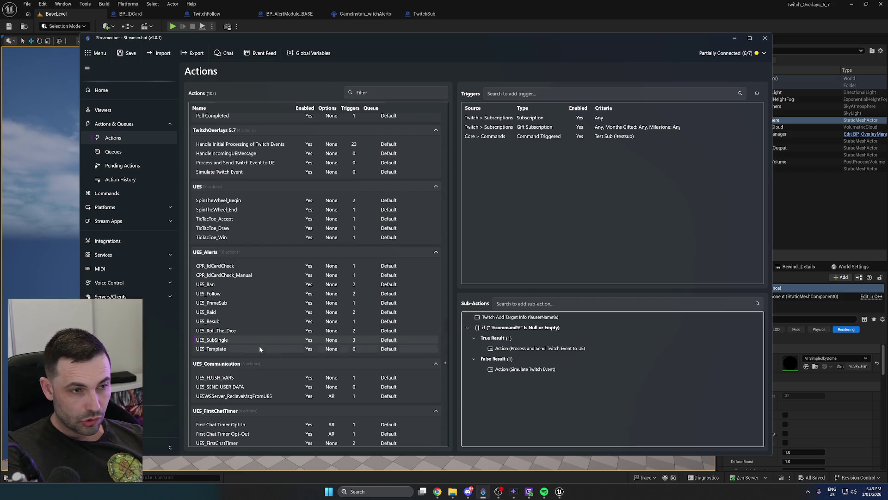
{"action": "left_click", "coordinate": [220, 295]}
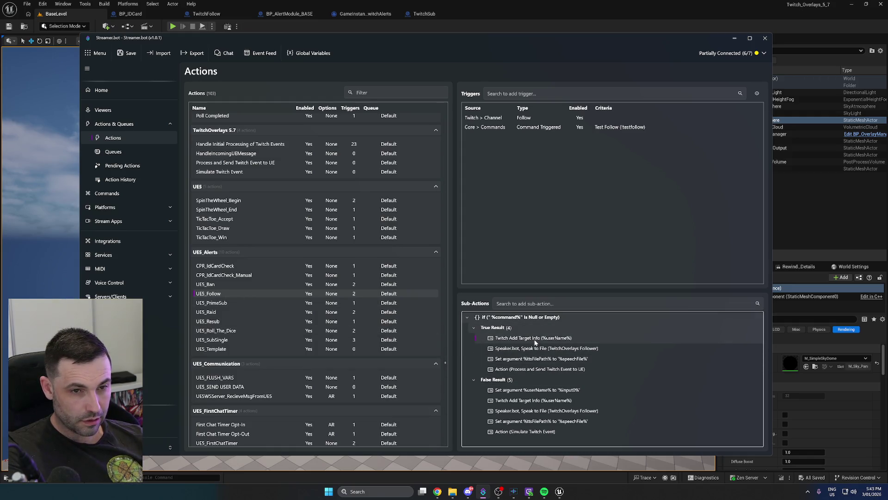
{"action": "right_click", "coordinate": [499, 328]}
{"action": "right_click", "coordinate": [499, 319]}
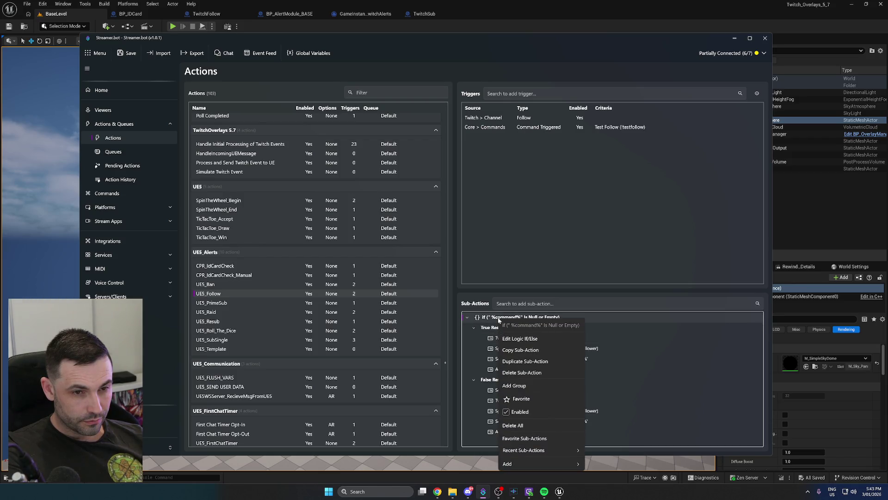
{"action": "left_click", "coordinate": [482, 325]}
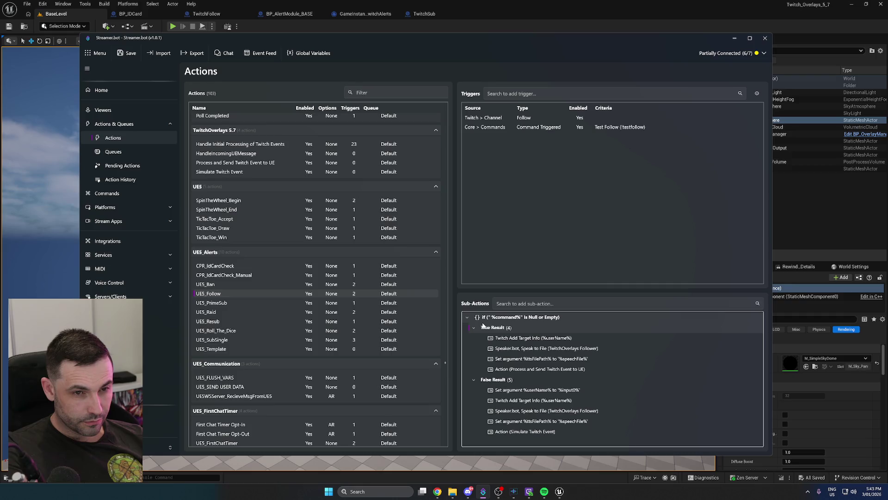
{"action": "left_click", "coordinate": [492, 338]}
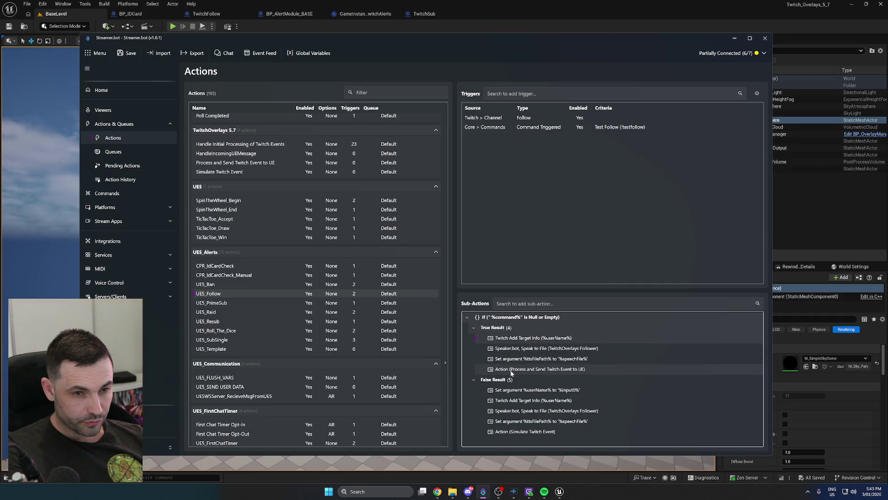
{"action": "right_click", "coordinate": [509, 390]}
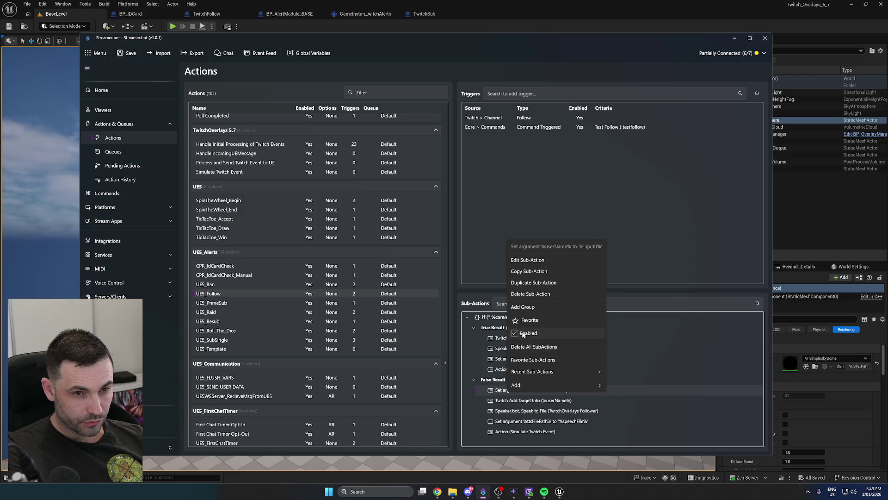
{"action": "left_click", "coordinate": [526, 272]}
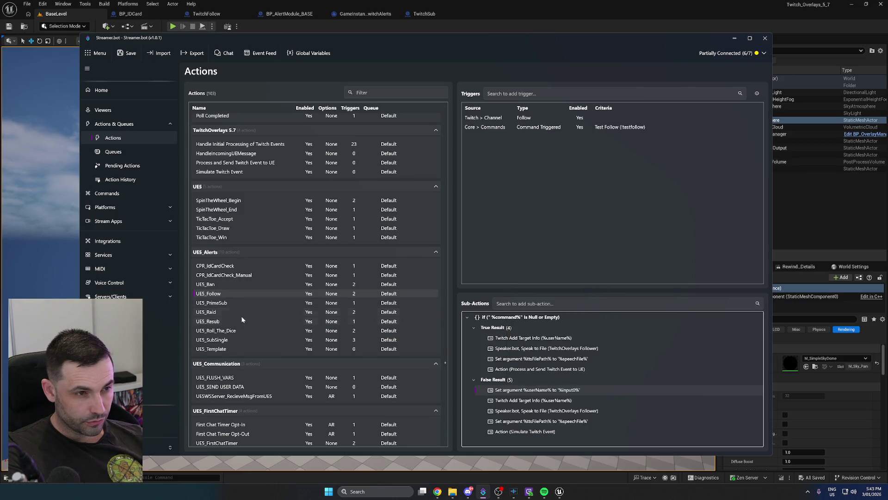
In UE5_SubSingle, move Target Info into True, paste Set argument before Simulate Twitch Event, save
{"action": "left_click", "coordinate": [226, 341]}
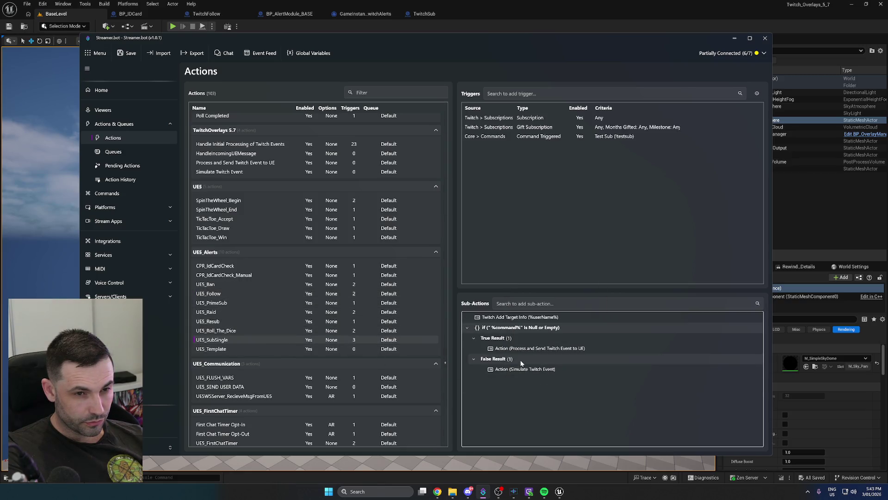
{"action": "left_click_drag", "start_coordinate": [513, 320], "coordinate": [509, 346]}
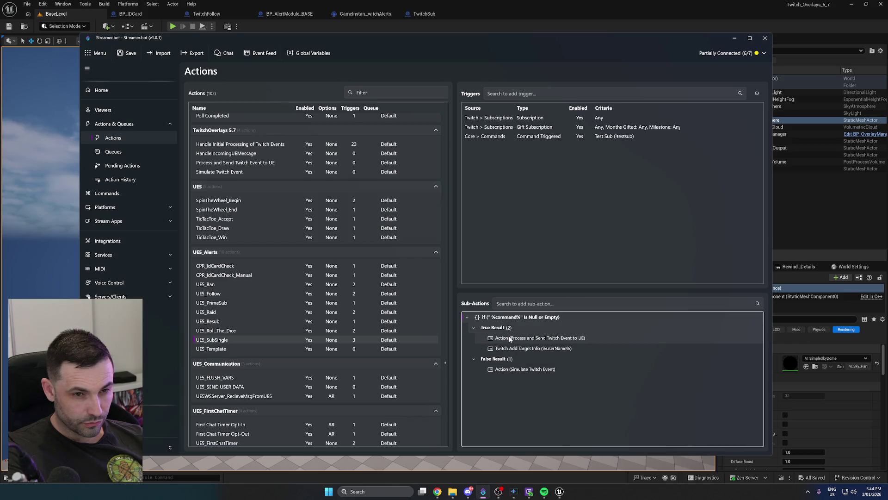
{"action": "right_click", "coordinate": [501, 361]}
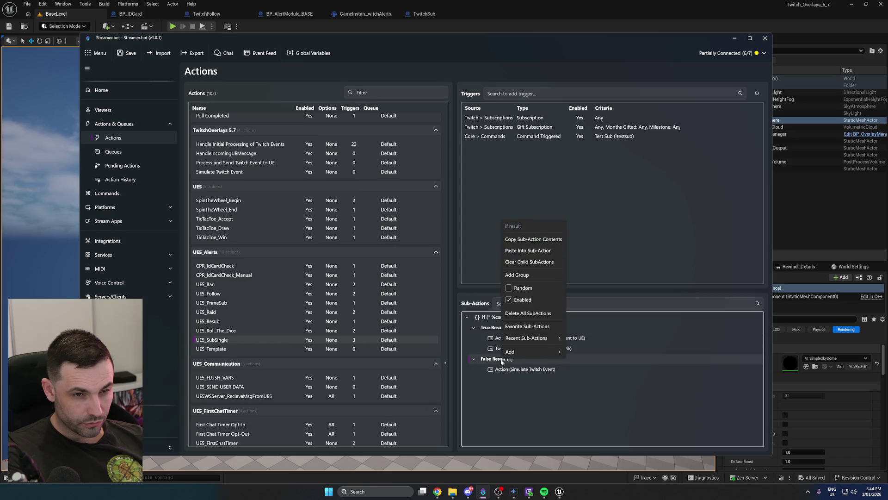
{"action": "left_click", "coordinate": [530, 251]}
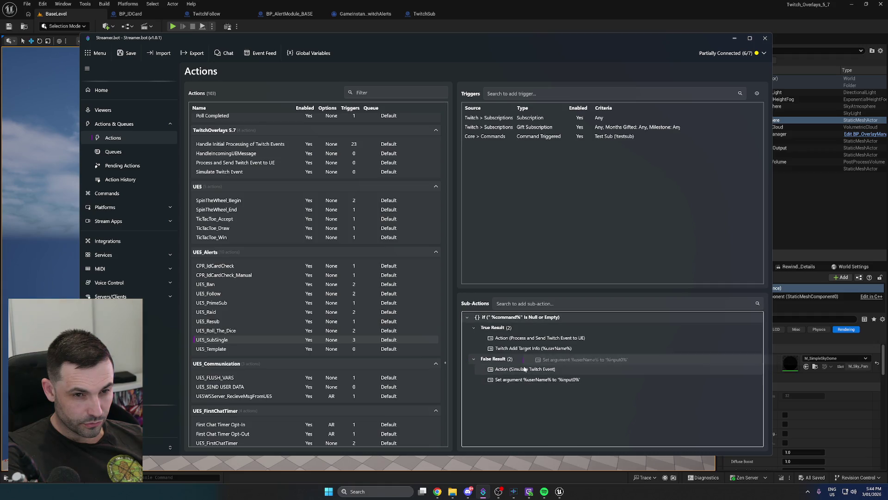
{"action": "mouse_move", "coordinate": [524, 369]}
{"action": "left_mouse_down"}
{"action": "mouse_move", "coordinate": [511, 382]}
{"action": "mouse_move", "coordinate": [509, 365]}
{"action": "left_mouse_up"}
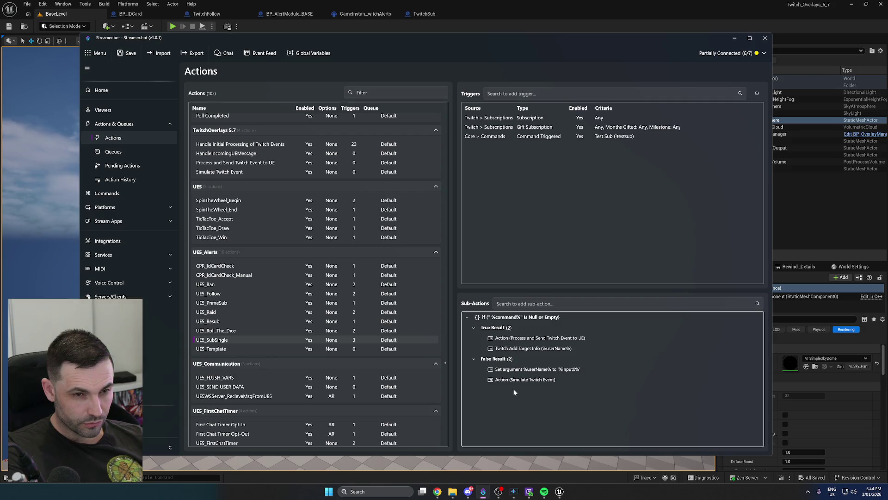
{"action": "left_click", "coordinate": [122, 54]}
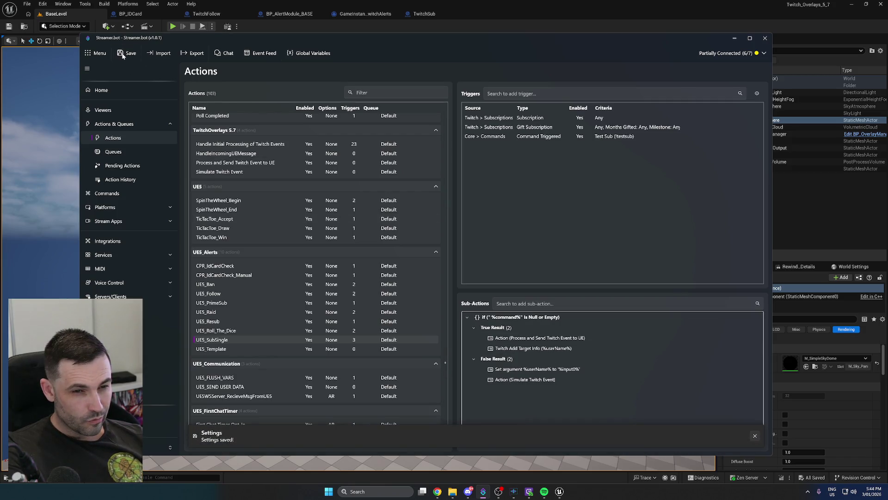
{"action": "left_click", "coordinate": [415, 28]}
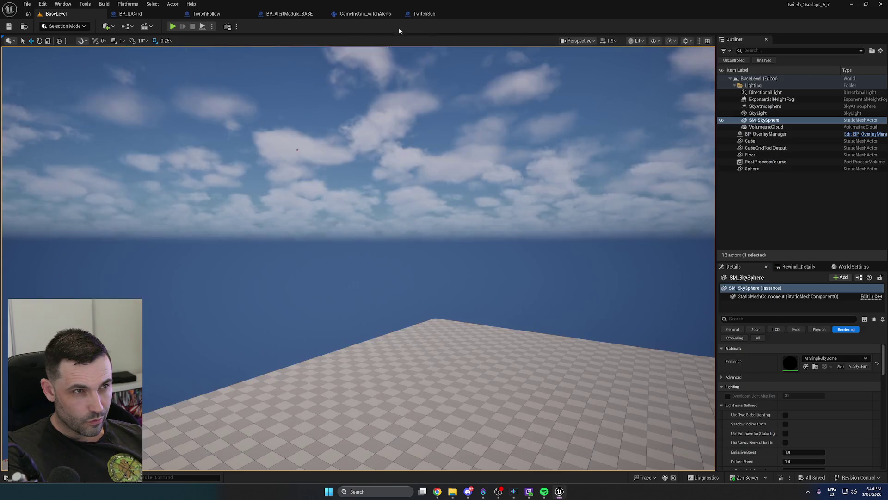
Play-test the Unreal level to trigger the sub alert, then stop the session
{"action": "left_click", "coordinate": [172, 27]}
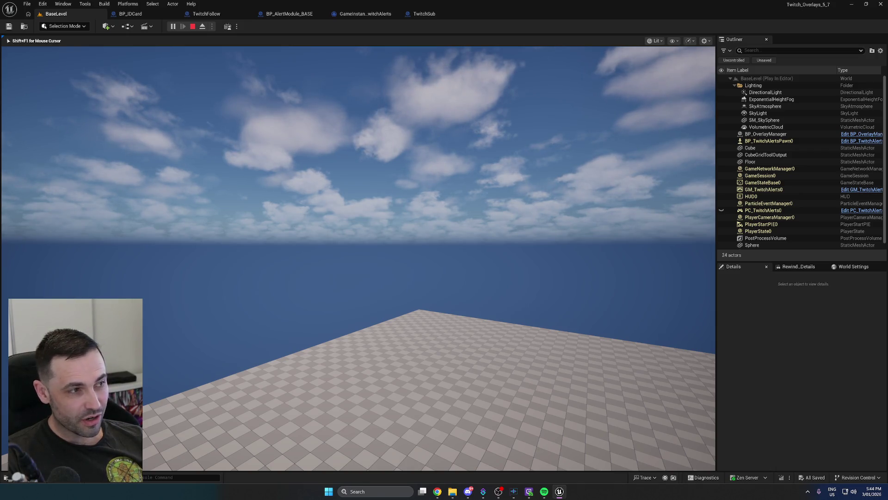
{"action": "key", "text": "Escape"}
{"action": "left_click", "coordinate": [129, 238]}
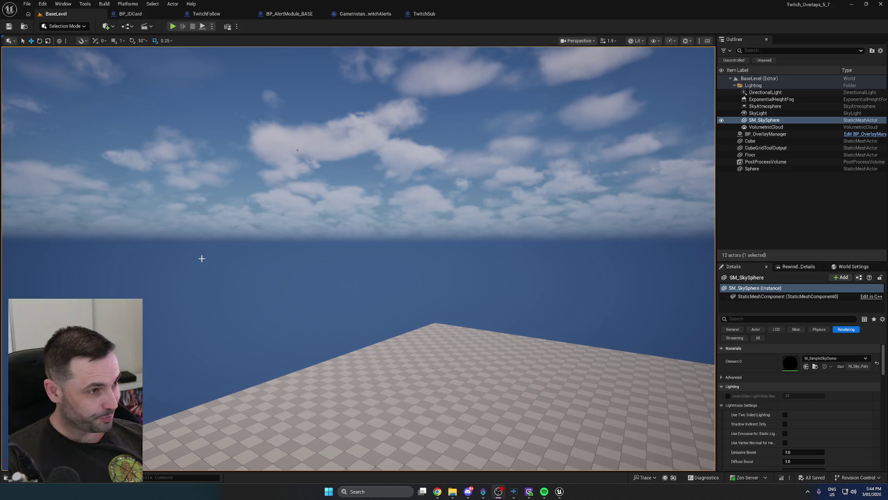
In the Output Log, highlight the libcurl could-not-resolve-host error for DUMMY
{"action": "left_click", "coordinate": [63, 482]}
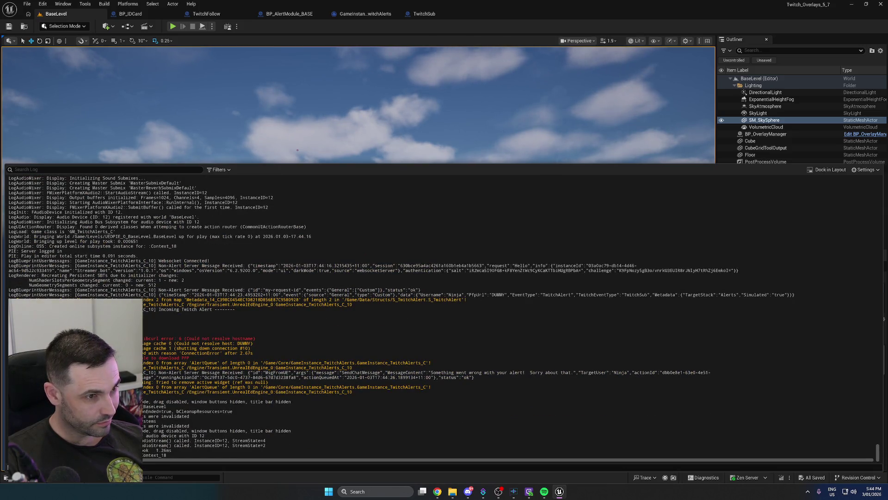
{"action": "left_click", "coordinate": [199, 338]}
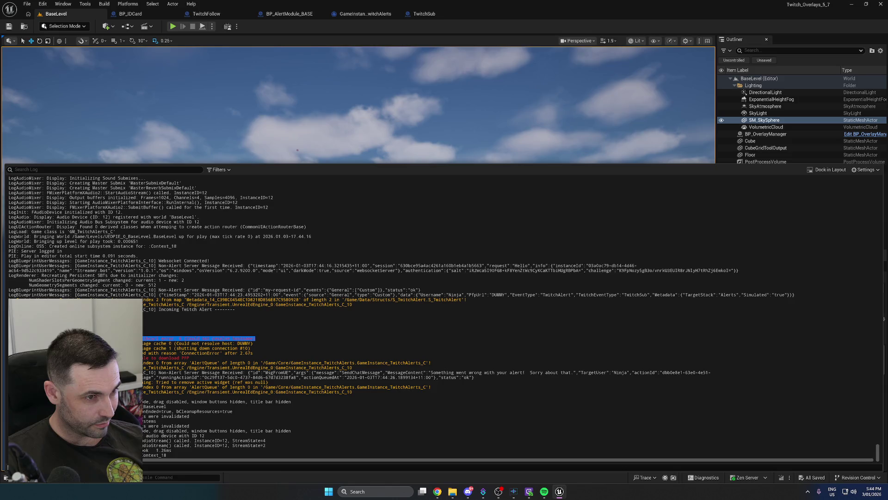
{"action": "key", "text": "Escape"}
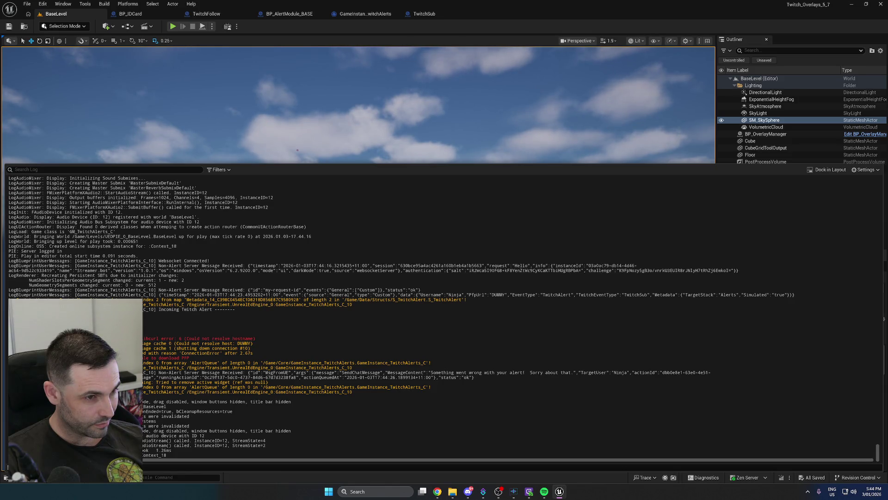
{"action": "left_click_drag", "start_coordinate": [233, 343], "coordinate": [253, 343]}
{"action": "key", "text": "Escape"}
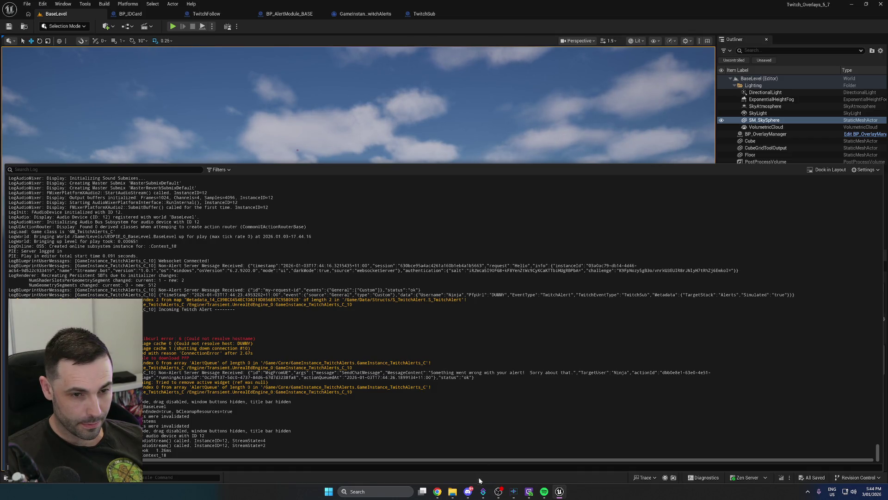
{"action": "left_click", "coordinate": [483, 491]}
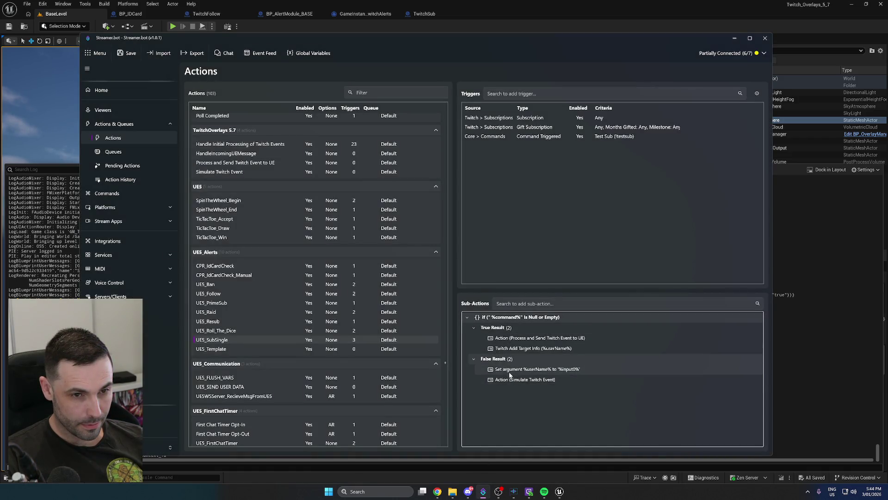
Inspect the UE5_SubSingle run's variables in Action History, then return to the Actions list
{"action": "left_click", "coordinate": [227, 295]}
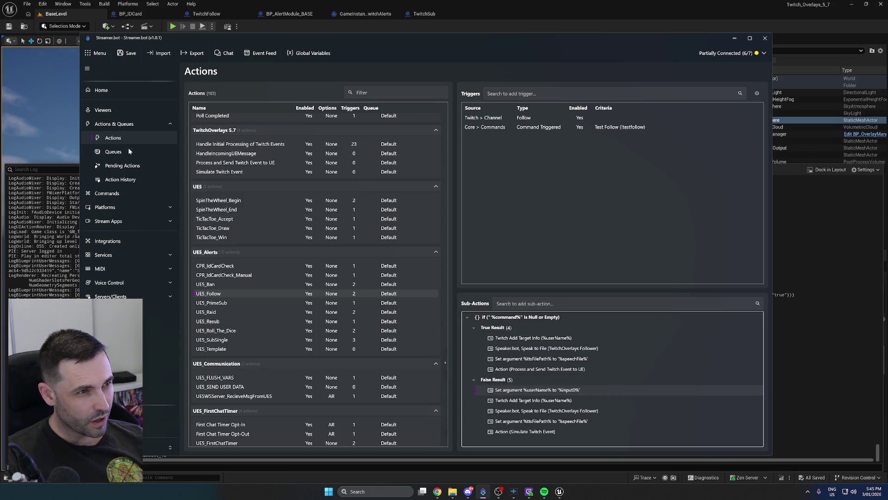
{"action": "left_click", "coordinate": [122, 180]}
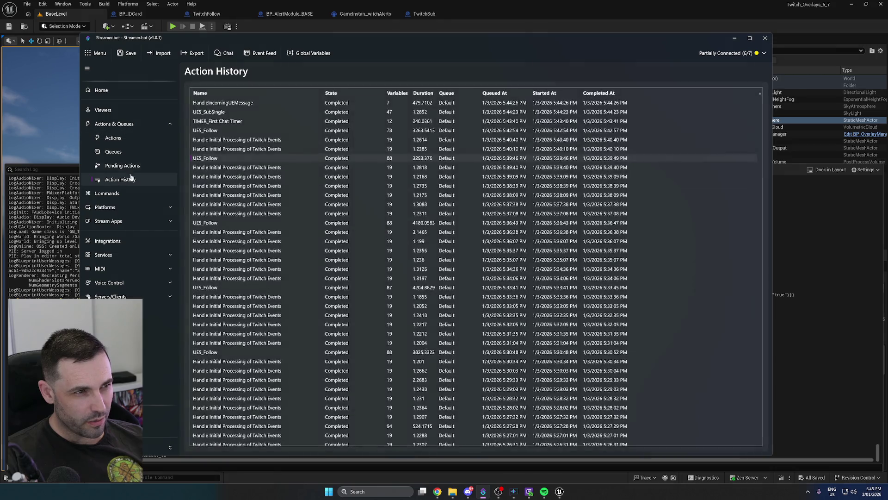
{"action": "double_click", "coordinate": [240, 112]}
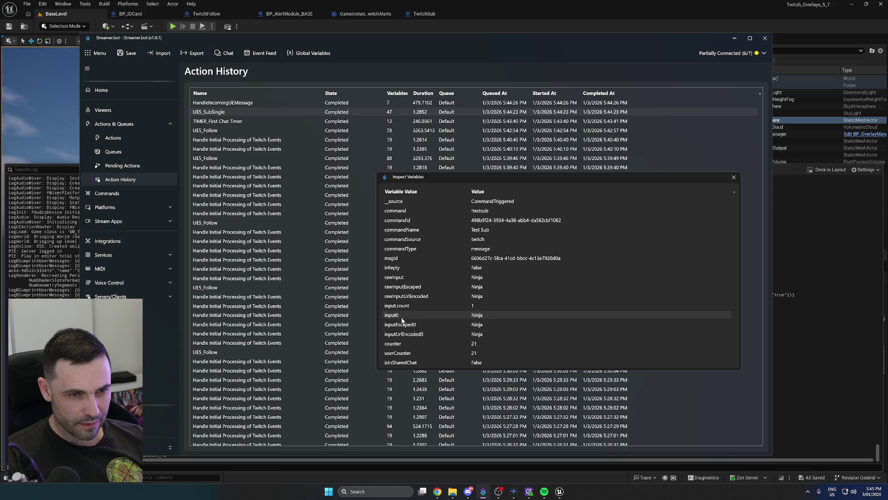
{"action": "left_click", "coordinate": [733, 178]}
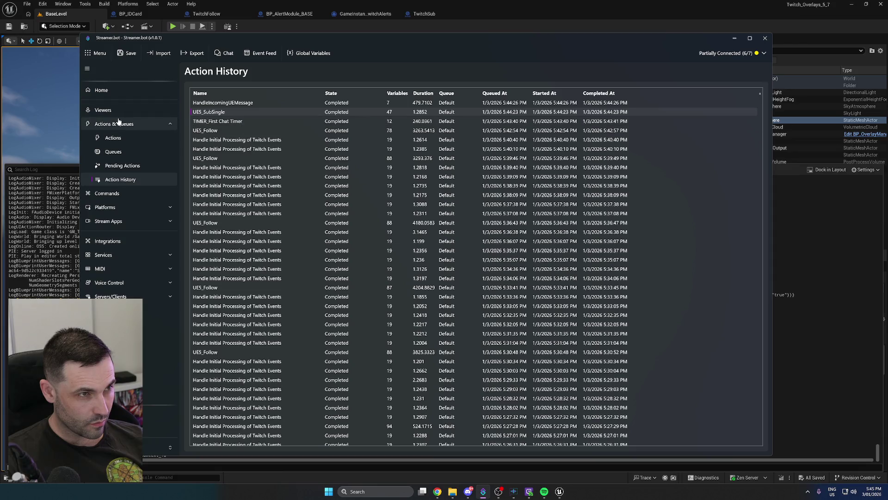
{"action": "left_click", "coordinate": [112, 139]}
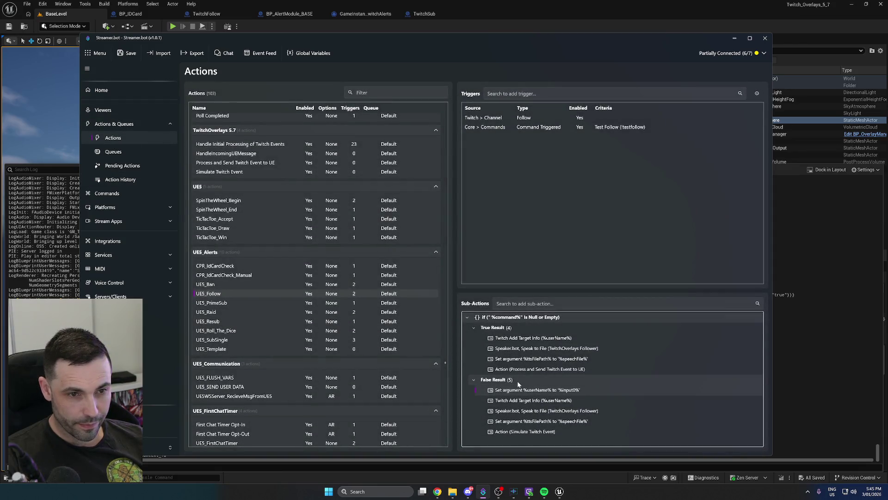
Copy Twitch Add Target Info into UE5_SubSingle's False Result, above Simulate Twitch Event
{"action": "left_click", "coordinate": [535, 390]}
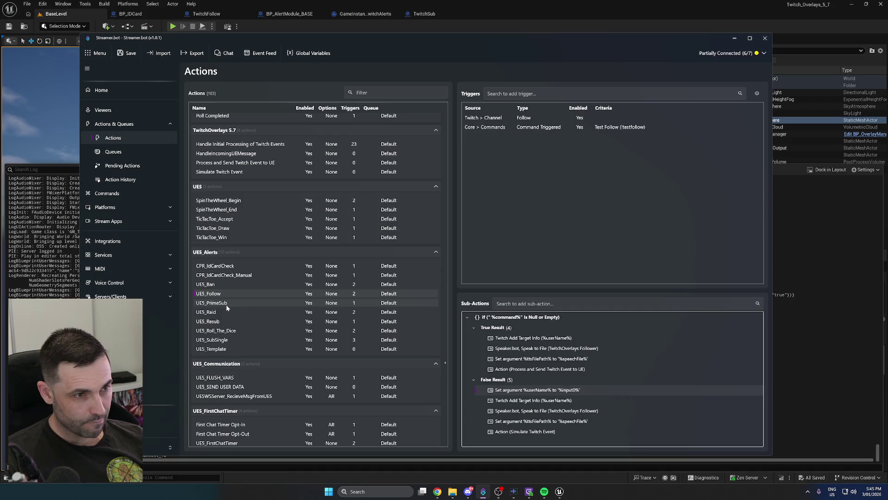
{"action": "left_click", "coordinate": [217, 341]}
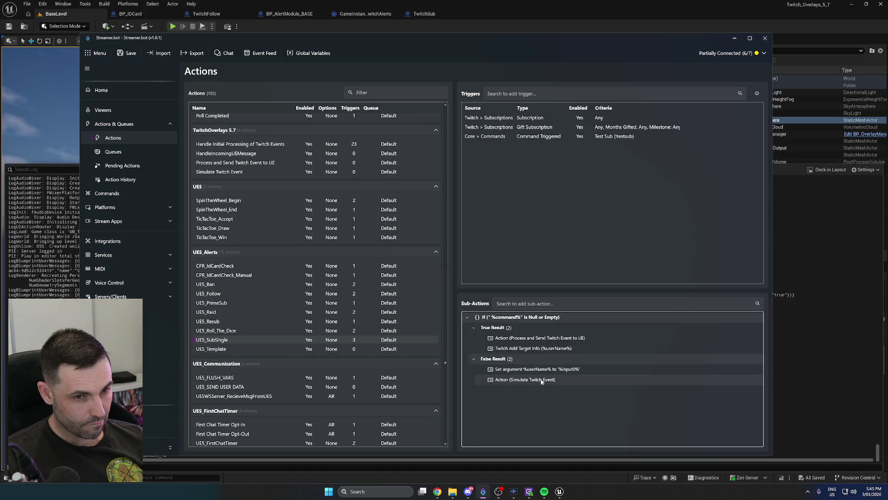
{"action": "right_click", "coordinate": [536, 348]}
{"action": "left_click", "coordinate": [526, 370]}
{"action": "right_click", "coordinate": [525, 370]}
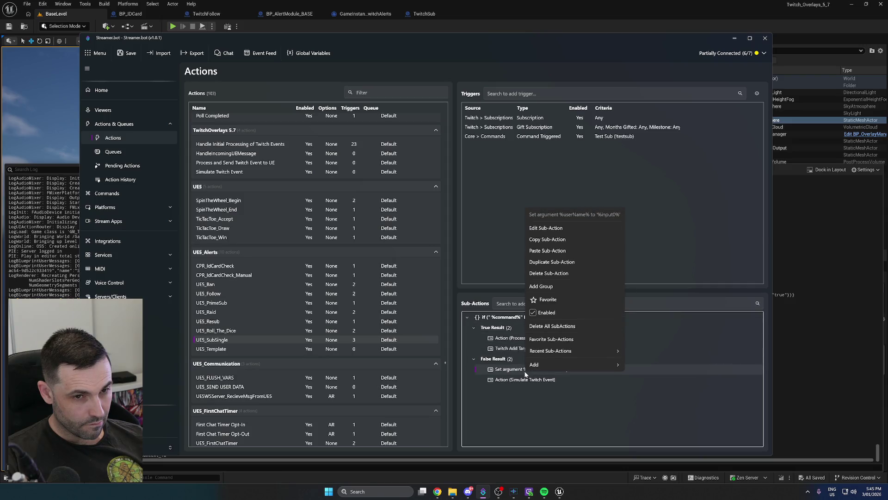
{"action": "left_click", "coordinate": [547, 250]}
{"action": "left_click_drag", "start_coordinate": [520, 391], "coordinate": [522, 375]}
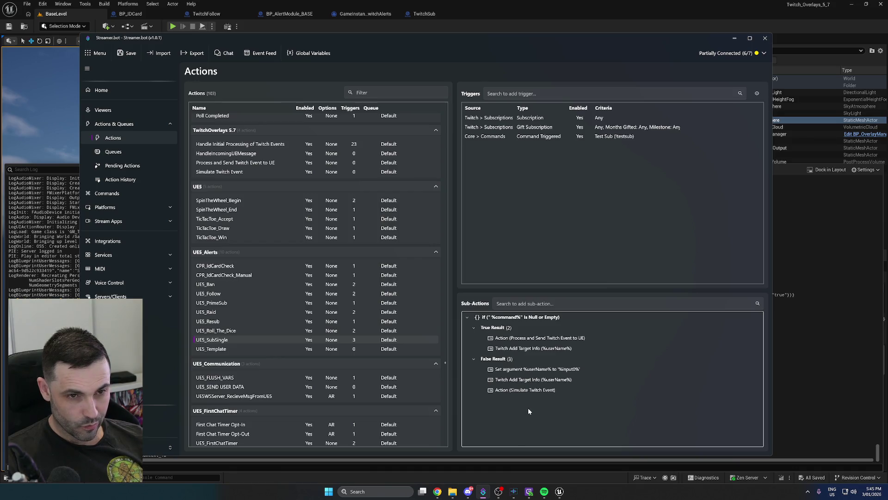
Move the True branch's Target Info before the send-to-UE step, save, and play-test in Unreal
{"action": "left_click_drag", "start_coordinate": [517, 339], "coordinate": [514, 356]}
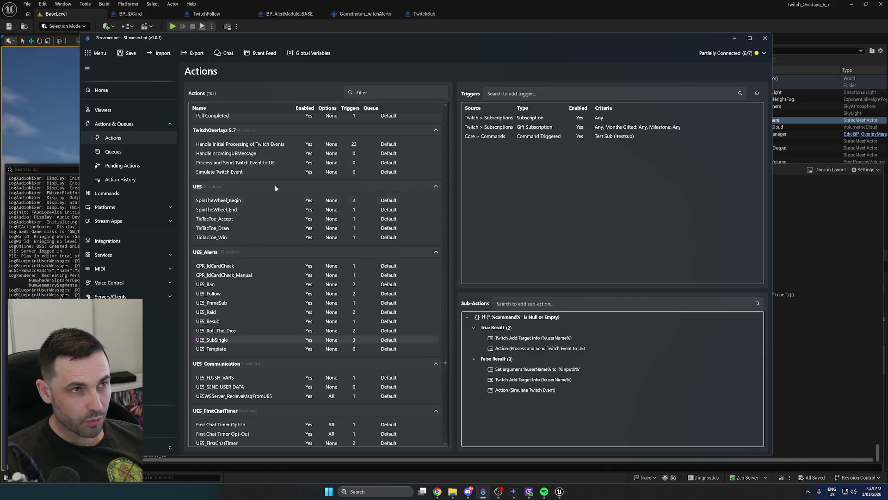
{"action": "left_click", "coordinate": [123, 54]}
{"action": "left_click", "coordinate": [172, 26]}
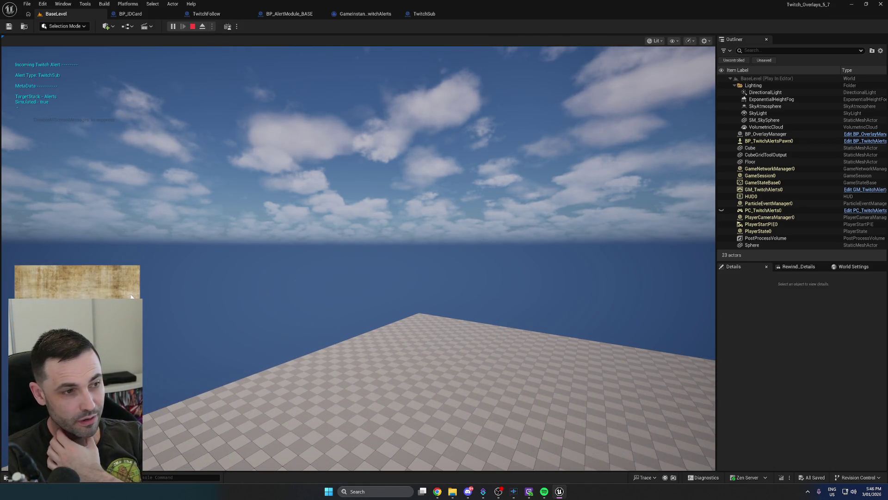
Stop play, then open BP_PFPScroll from DynamicAssets > ProfilePicScroll in an enlarged Content Drawer
{"action": "left_click", "coordinate": [192, 27]}
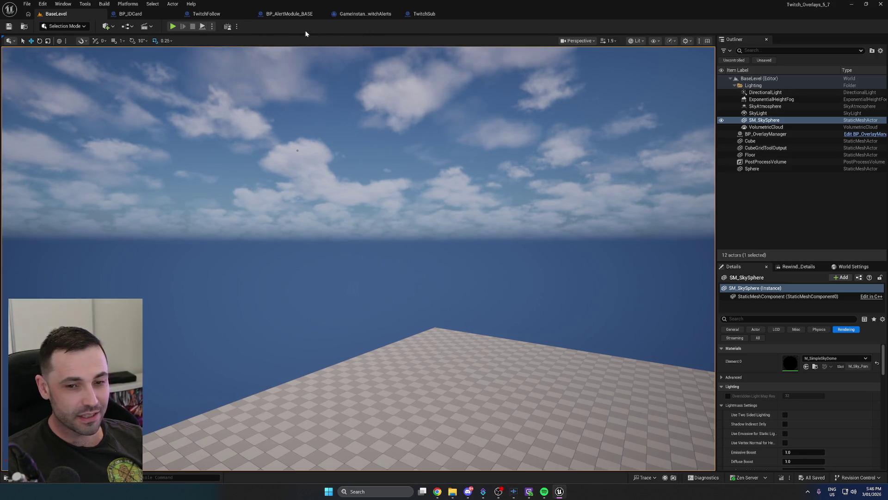
{"action": "left_click", "coordinate": [26, 482]}
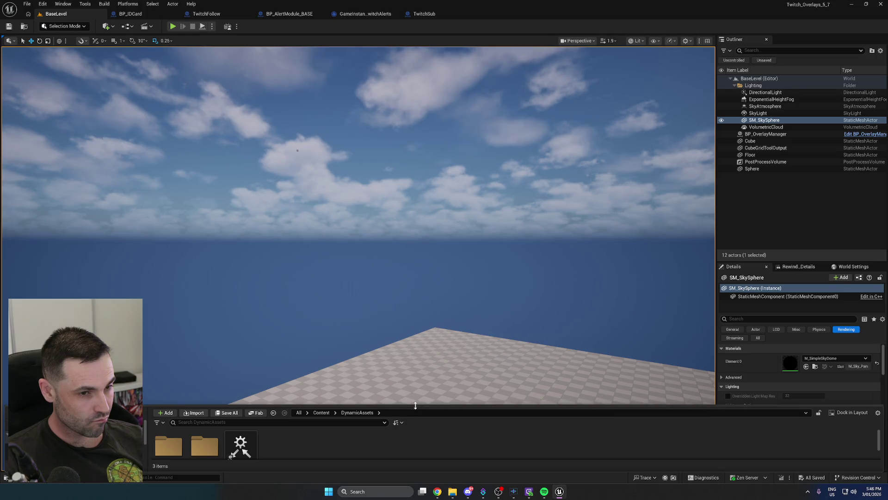
{"action": "left_click_drag", "start_coordinate": [415, 408], "coordinate": [434, 240]}
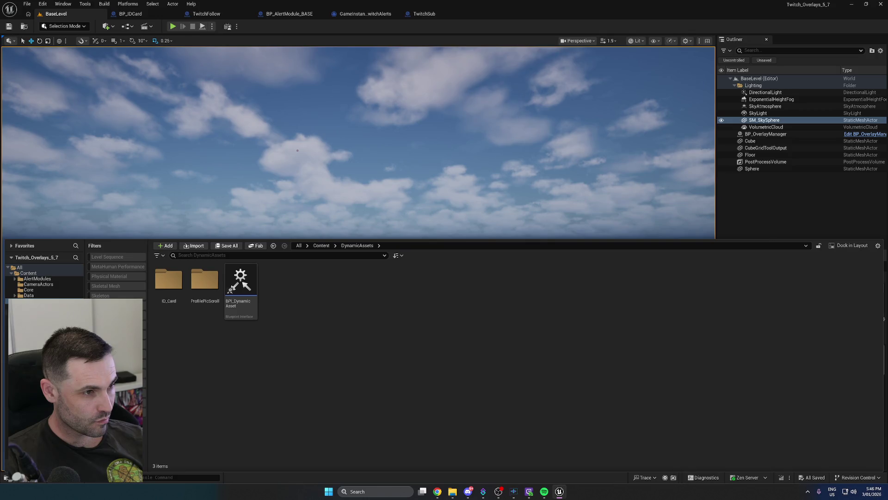
{"action": "double_click", "coordinate": [211, 298]}
{"action": "key", "text": "alt+Left"}
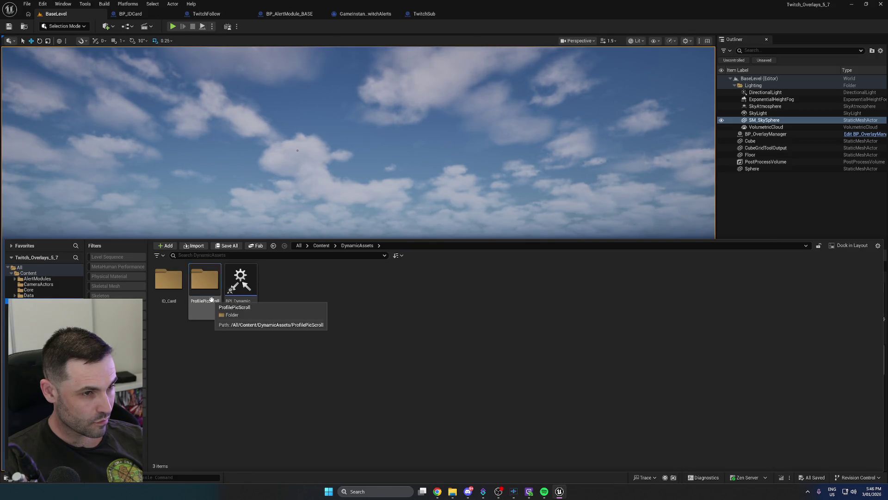
{"action": "double_click", "coordinate": [212, 298]}
{"action": "double_click", "coordinate": [168, 296]}
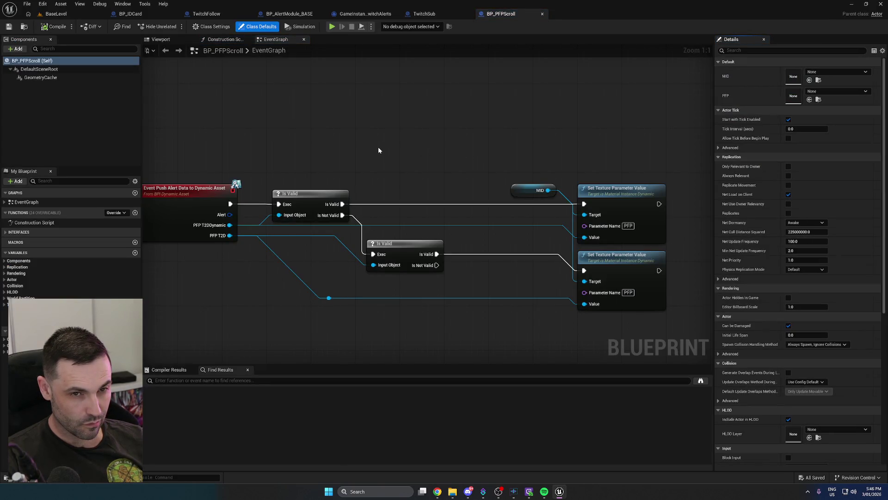
Set the GeometryCache component's Playback Speed to 1.5 and compile and save
{"action": "scroll", "coordinate": [412, 174], "scroll_direction": "down", "scroll_amount": 2}
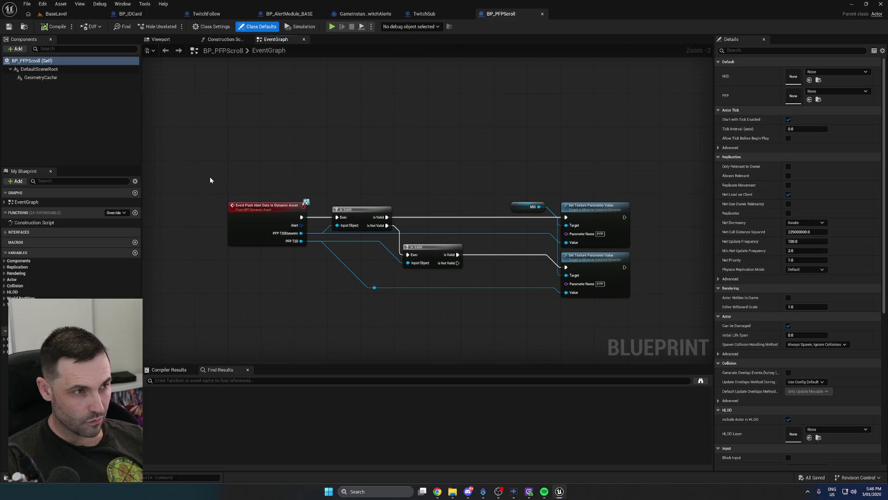
{"action": "left_click", "coordinate": [48, 79]}
{"action": "left_click", "coordinate": [795, 270]}
{"action": "type", "text": "1.5"}
{"action": "key", "text": "Return"}
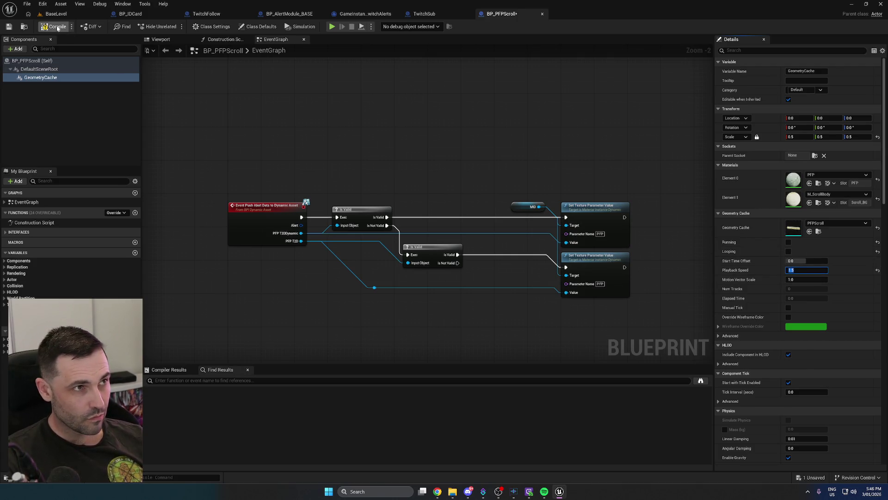
{"action": "left_click", "coordinate": [9, 27]}
Give the GeometryCache a uniform scale of 0.4 and compile and save
{"action": "left_click", "coordinate": [54, 78]}
{"action": "left_click", "coordinate": [799, 137]}
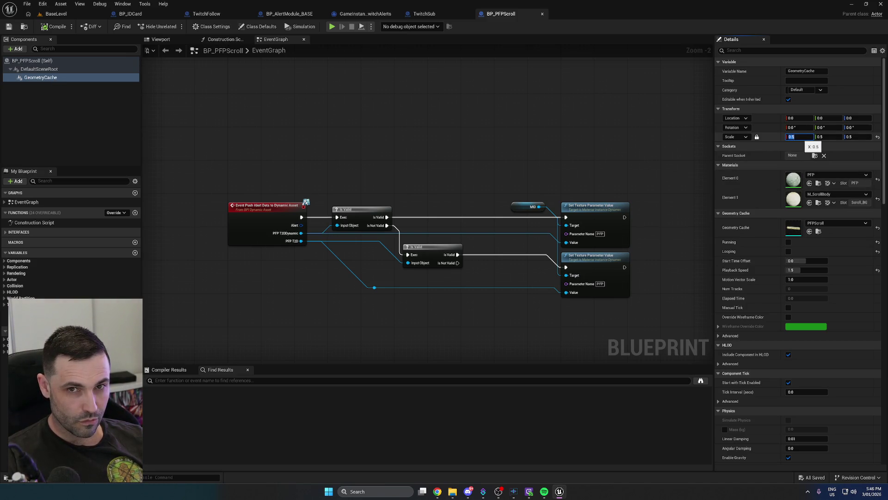
{"action": "type", "text": "0.4"}
{"action": "key", "text": "Return"}
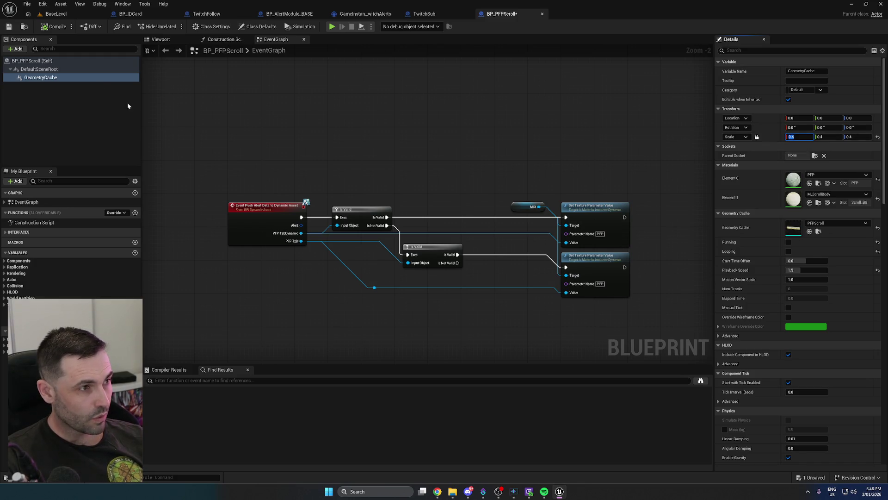
{"action": "left_click", "coordinate": [58, 28]}
Test the scroll by playing the BaseLevel level, then stop
{"action": "left_click", "coordinate": [86, 14]}
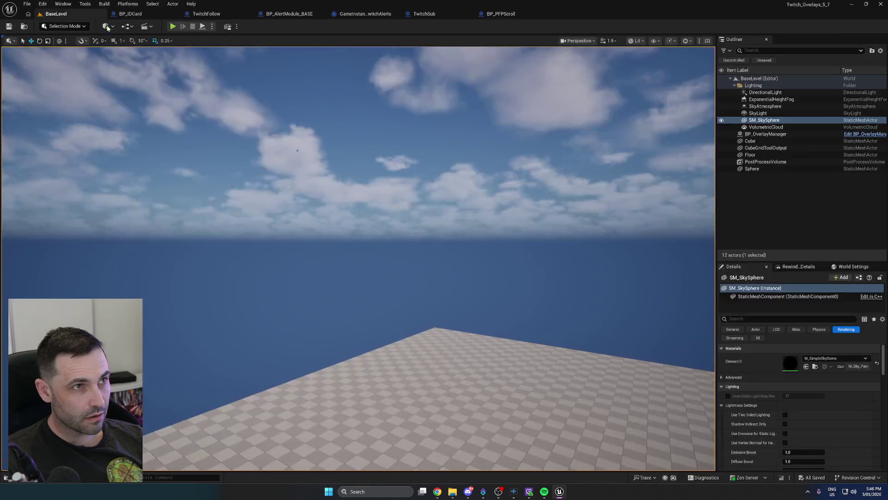
{"action": "left_click", "coordinate": [172, 27]}
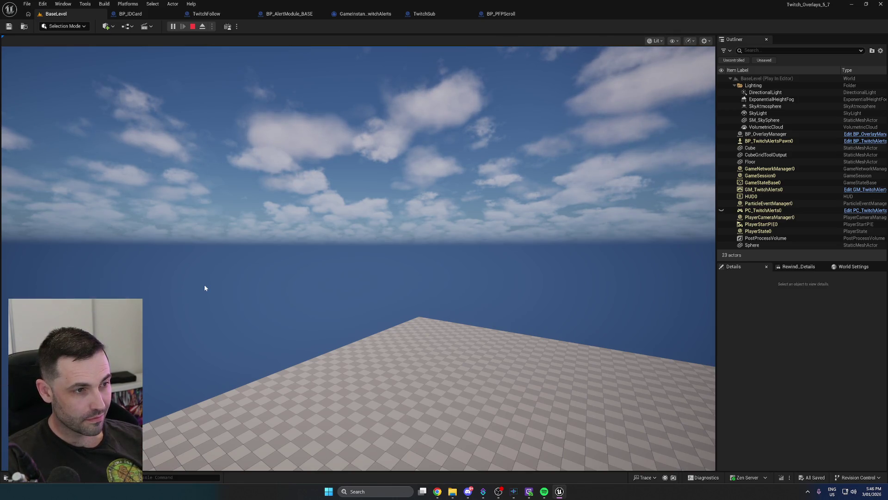
{"action": "left_click", "coordinate": [193, 27]}
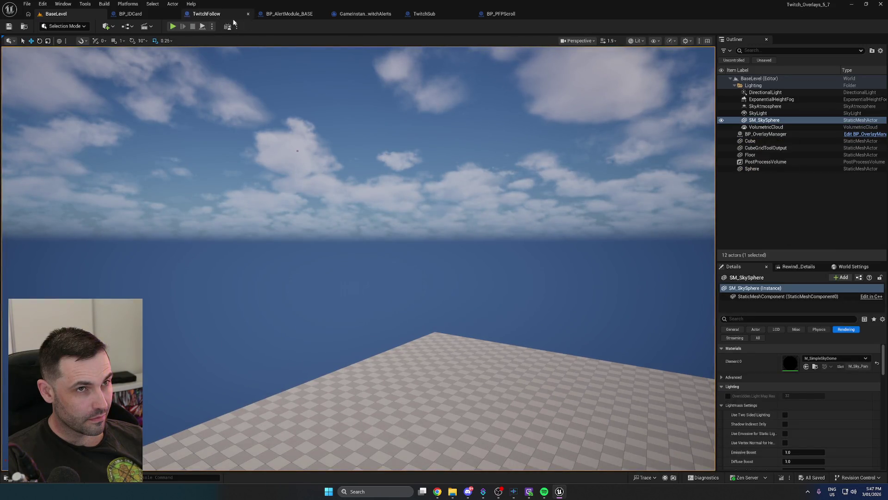
Raise the GeometryCache Playback Speed to 2 and compile and save
{"action": "left_click", "coordinate": [502, 15]}
{"action": "left_click", "coordinate": [805, 270]}
{"action": "type", "text": "2"}
{"action": "key", "text": "Return"}
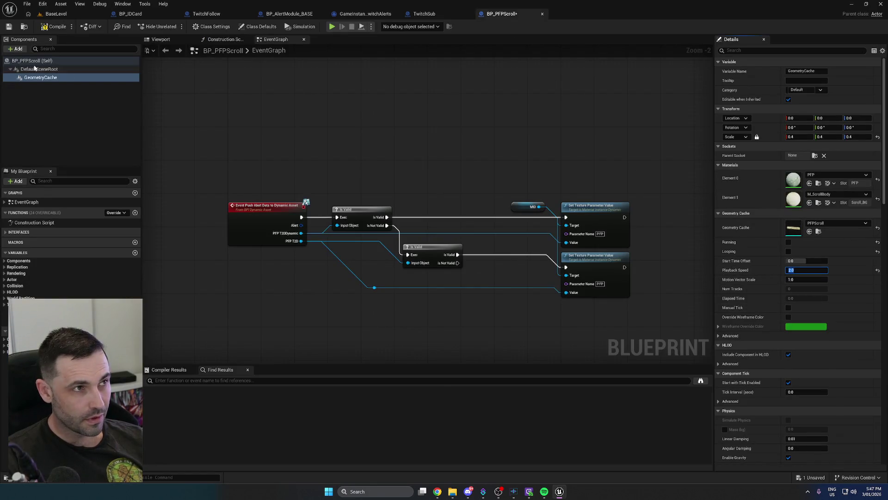
{"action": "left_click", "coordinate": [9, 27]}
Play BaseLevel again to test the faster scroll, then stop and return to BP_PFPScroll
{"action": "left_click", "coordinate": [56, 13]}
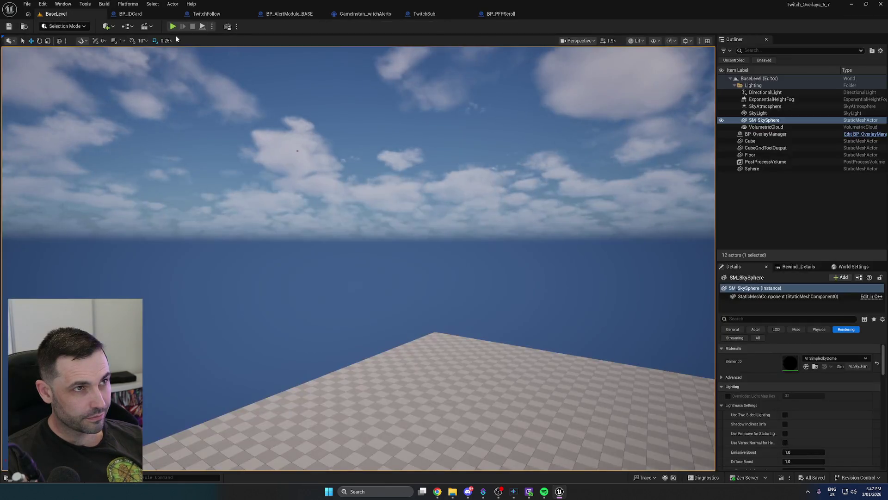
{"action": "left_click", "coordinate": [173, 27]}
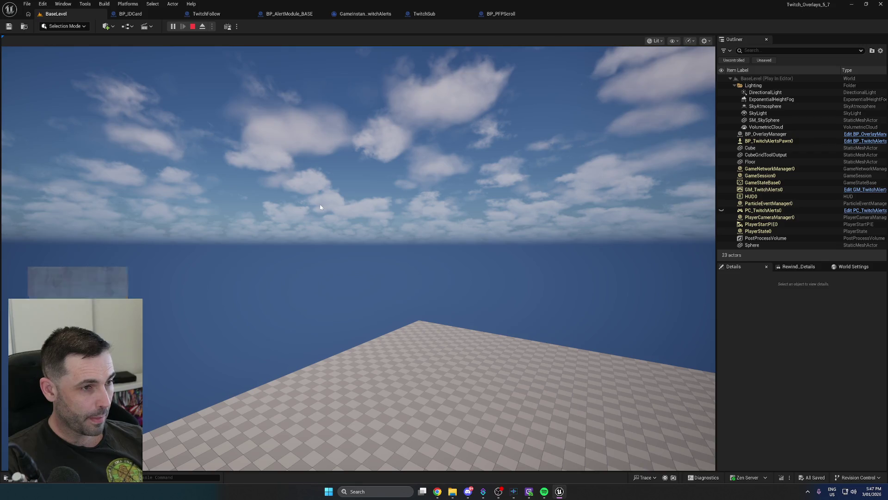
{"action": "left_click", "coordinate": [193, 27]}
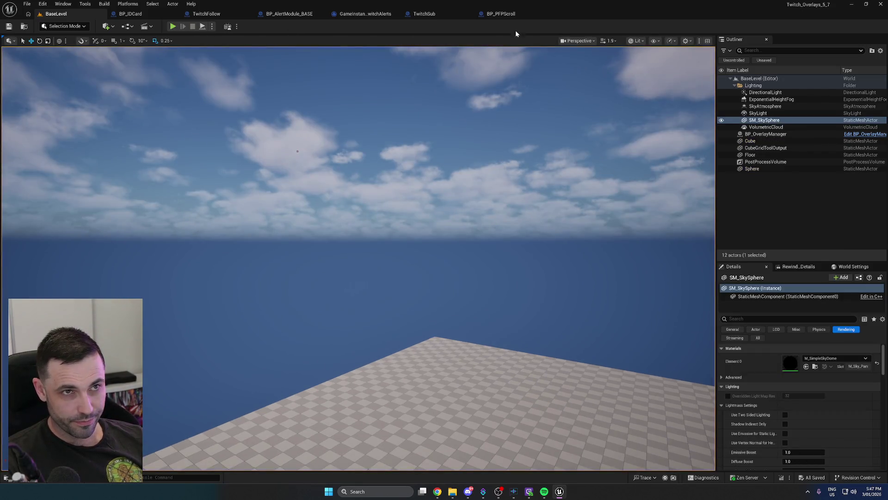
{"action": "left_click", "coordinate": [502, 15]}
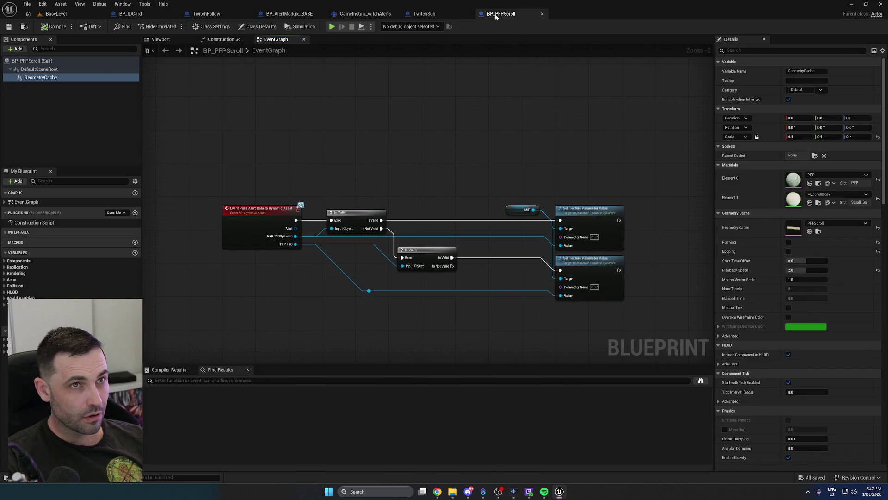
Close the BP_PFPScroll tab and return to the BaseLevel viewport
{"action": "middle_click", "coordinate": [508, 15]}
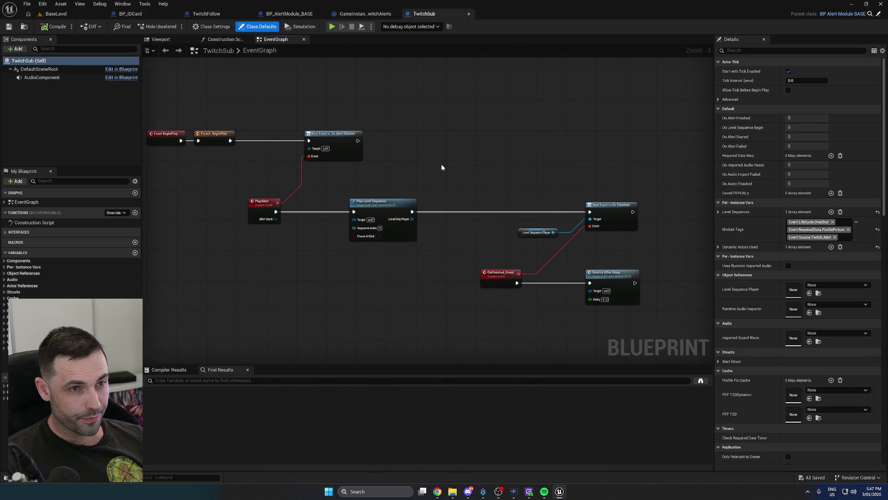
{"action": "left_click", "coordinate": [56, 14]}
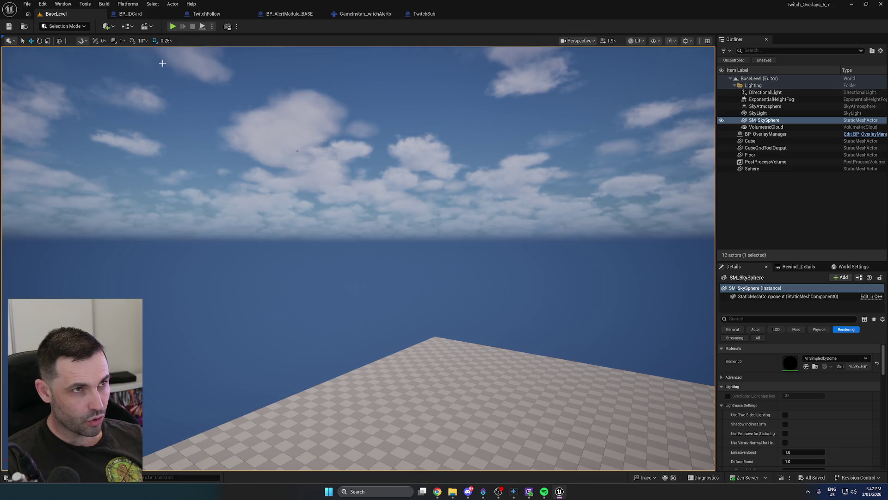
Run a play session, check another app while it runs, stop it, and open the Content Drawer
{"action": "left_click", "coordinate": [173, 27]}
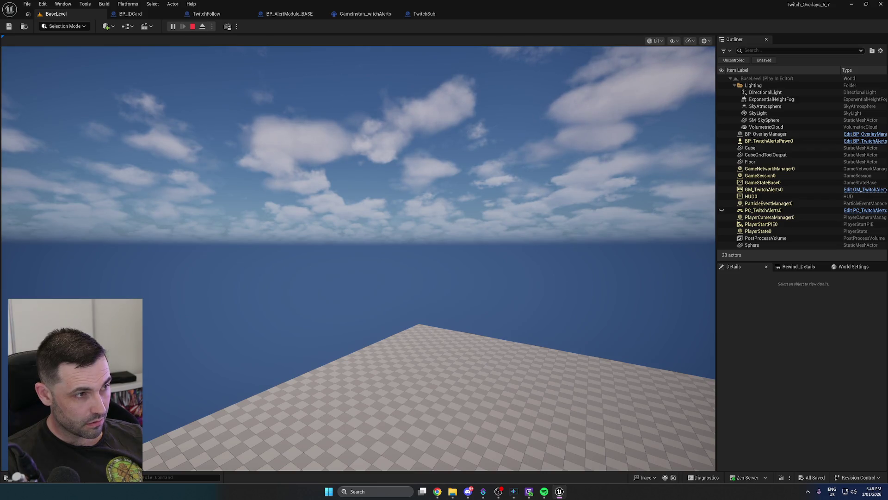
{"action": "key", "text": "alt+Tab"}
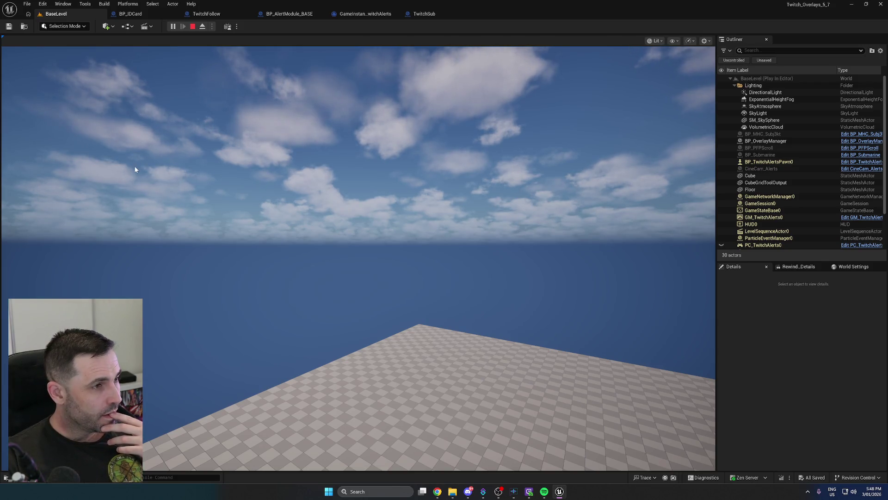
{"action": "left_click", "coordinate": [193, 28]}
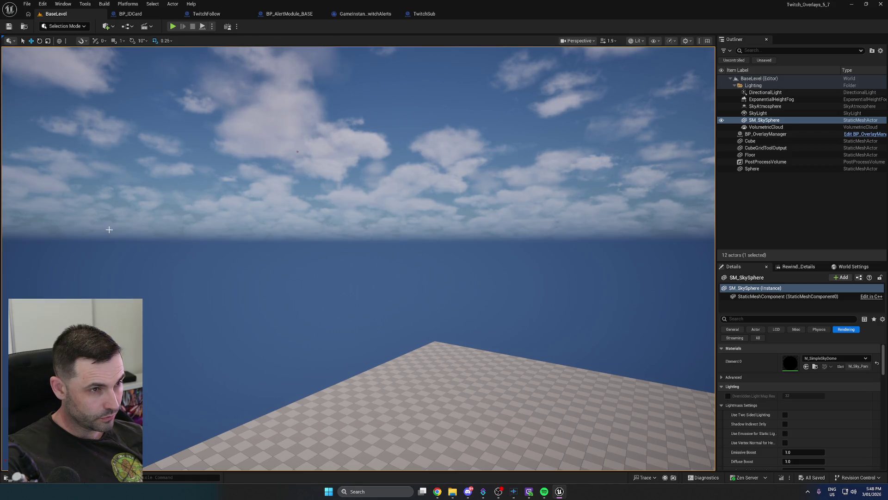
{"action": "key", "text": "ctrl+space"}
{"action": "left_click", "coordinate": [200, 402]}
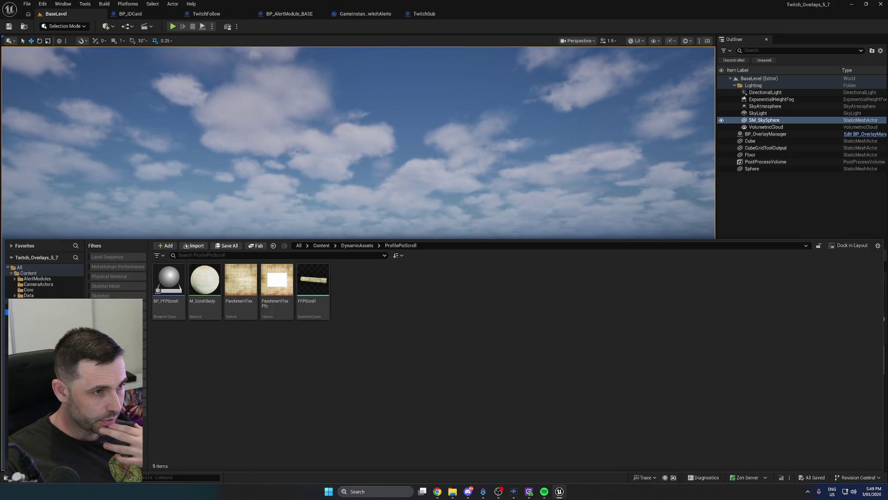
Browse AlertModules > TwitchAlerts > TwitchSub, then switch to Content/Fonts with the Sixtyfour assets
{"action": "left_click", "coordinate": [43, 279]}
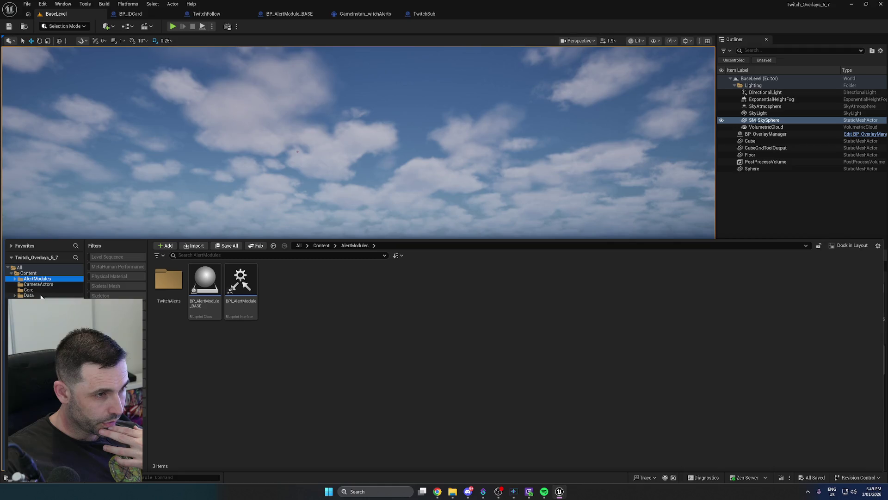
{"action": "double_click", "coordinate": [162, 281]}
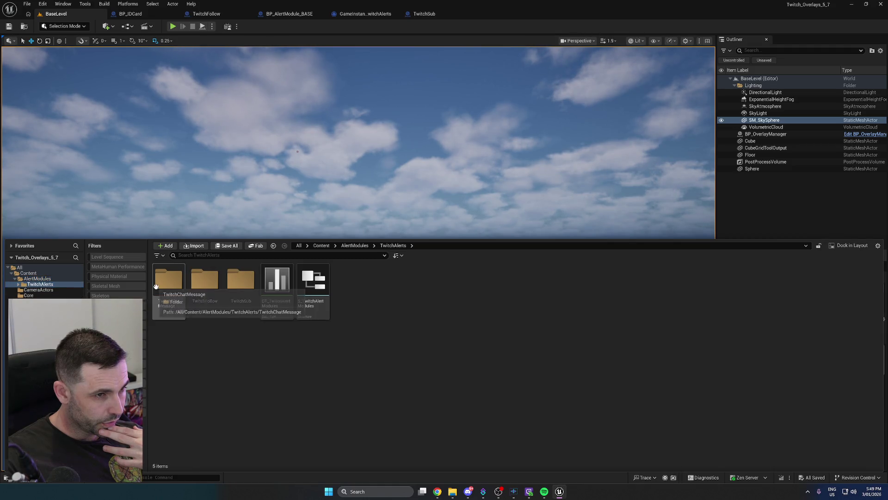
{"action": "double_click", "coordinate": [242, 309]}
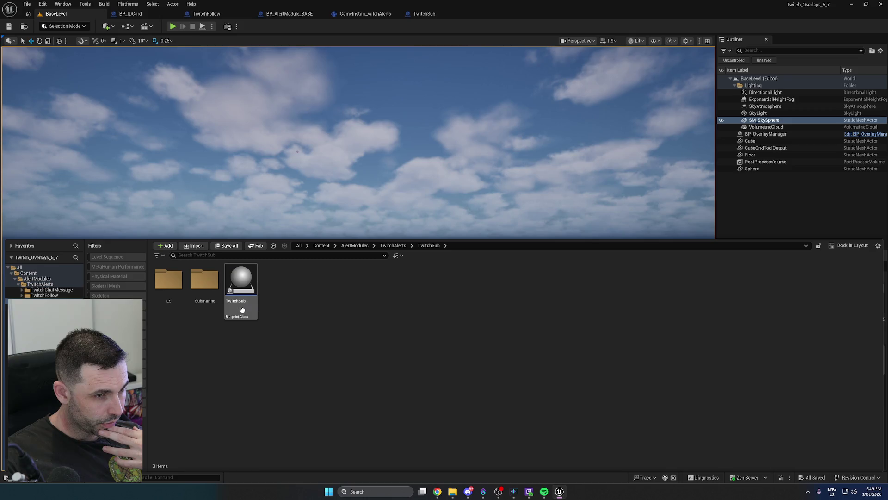
{"action": "left_click", "coordinate": [168, 294]}
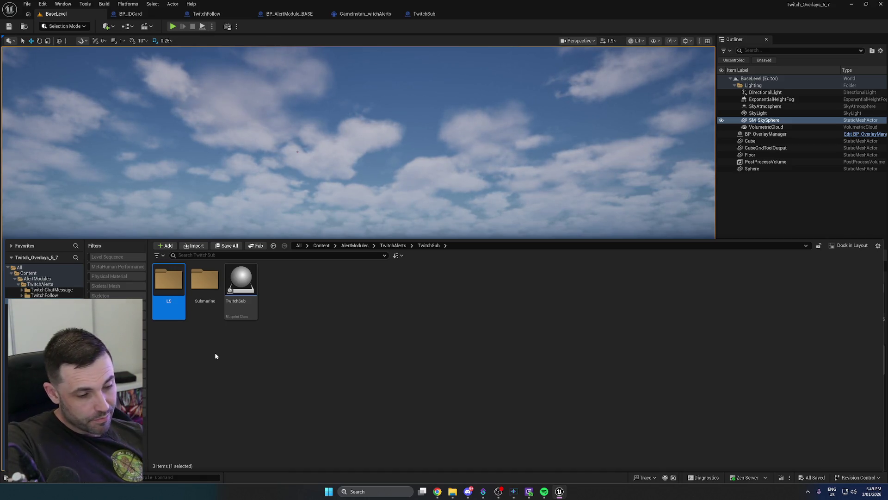
{"action": "left_click", "coordinate": [273, 365]}
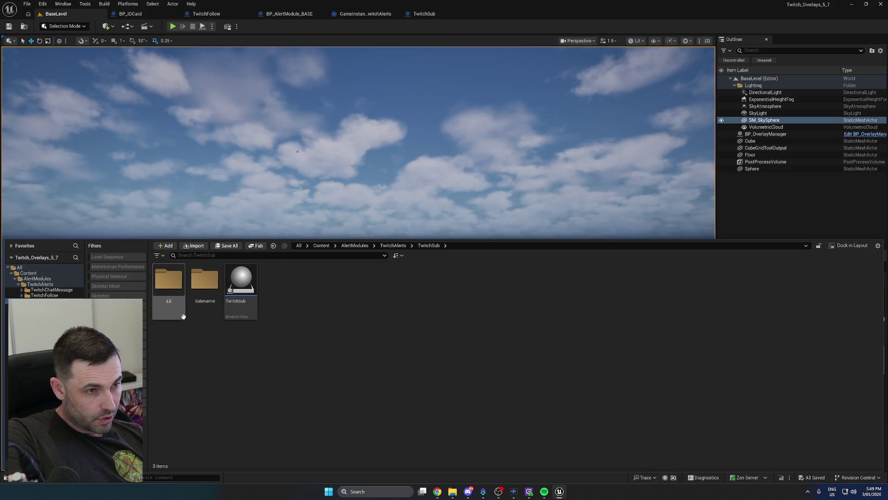
{"action": "right_click", "coordinate": [274, 319]}
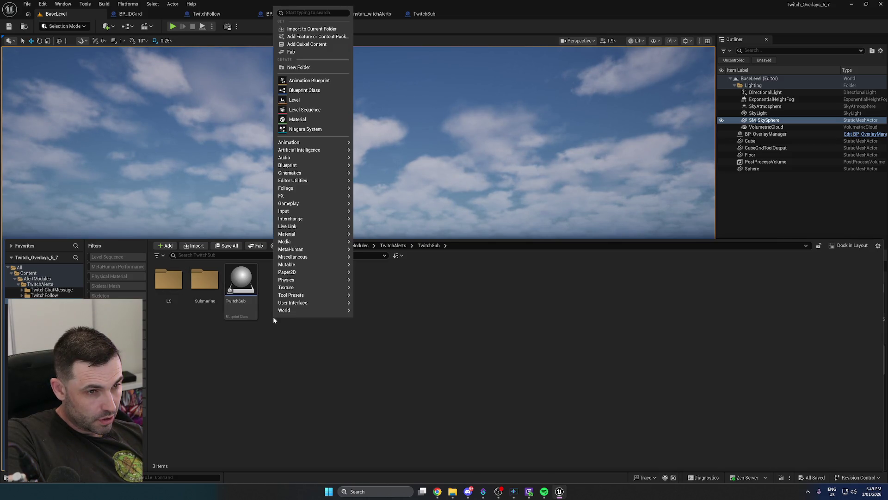
{"action": "left_click", "coordinate": [269, 330]}
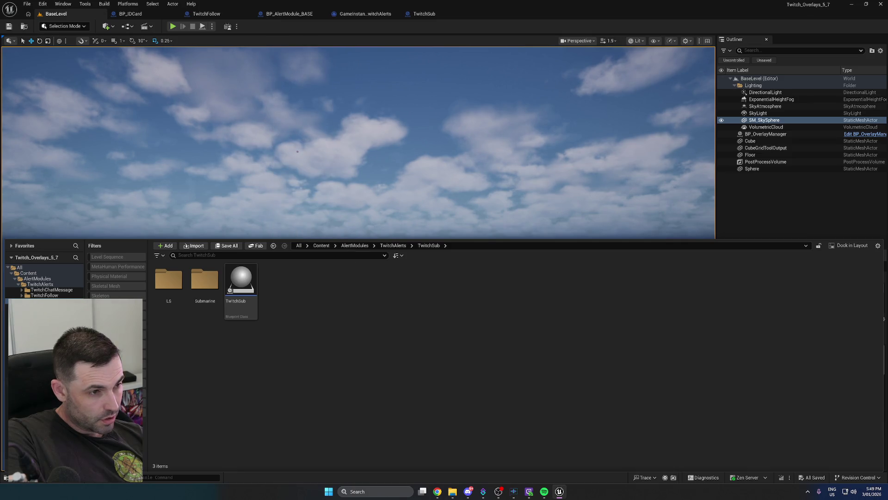
{"action": "left_click", "coordinate": [28, 339]}
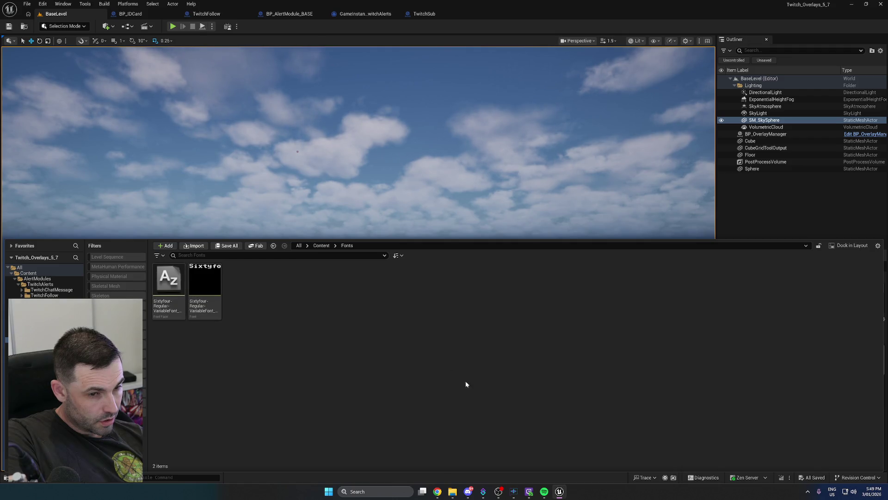
Search the web for 'fonts' in Chrome and open the Google Fonts browse page
{"action": "left_click", "coordinate": [437, 493]}
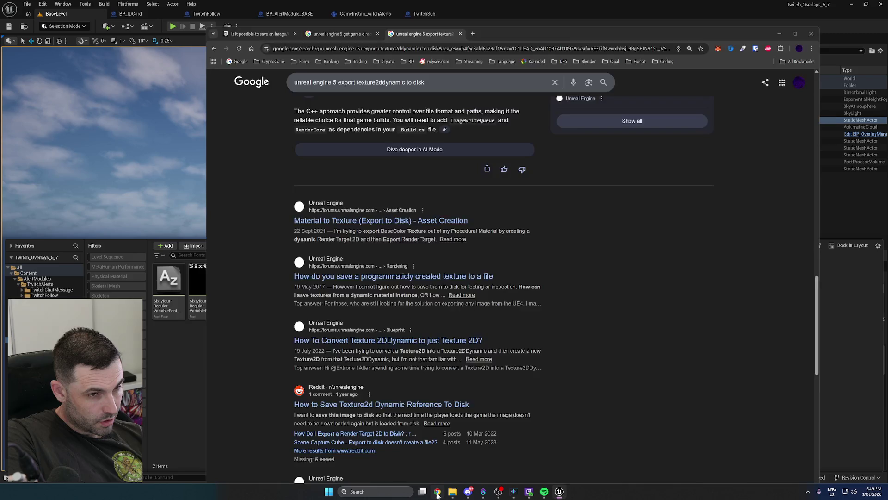
{"action": "left_click", "coordinate": [400, 49]}
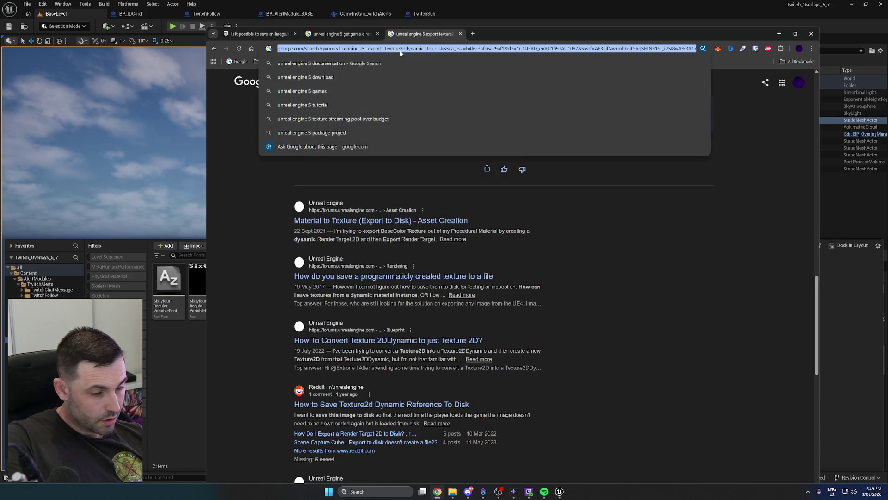
{"action": "type", "text": "fonts"}
{"action": "key", "text": "Return"}
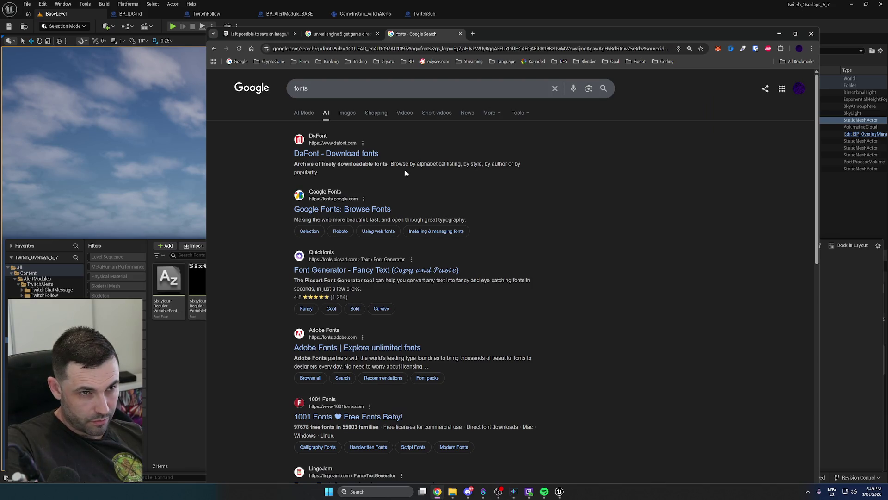
{"action": "left_click", "coordinate": [359, 209]}
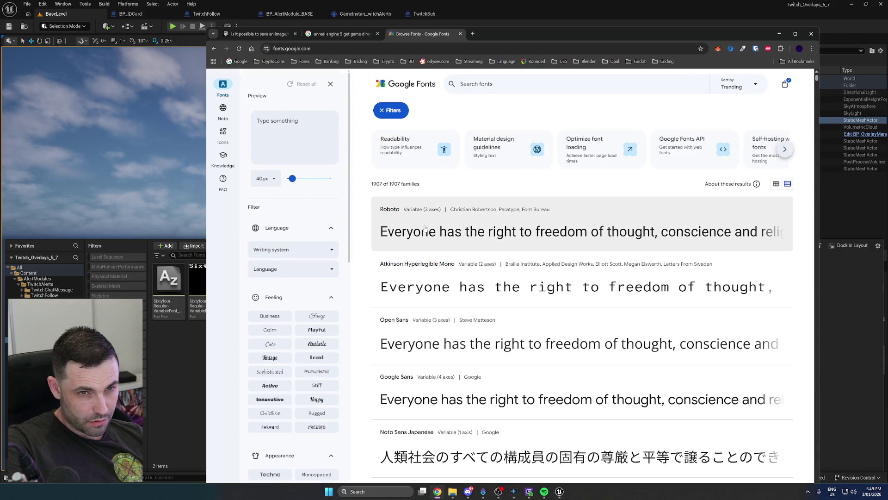
Filter Google Fonts by the Happy feeling, then by Loud
{"action": "scroll", "coordinate": [324, 269], "scroll_direction": "down", "scroll_amount": 3}
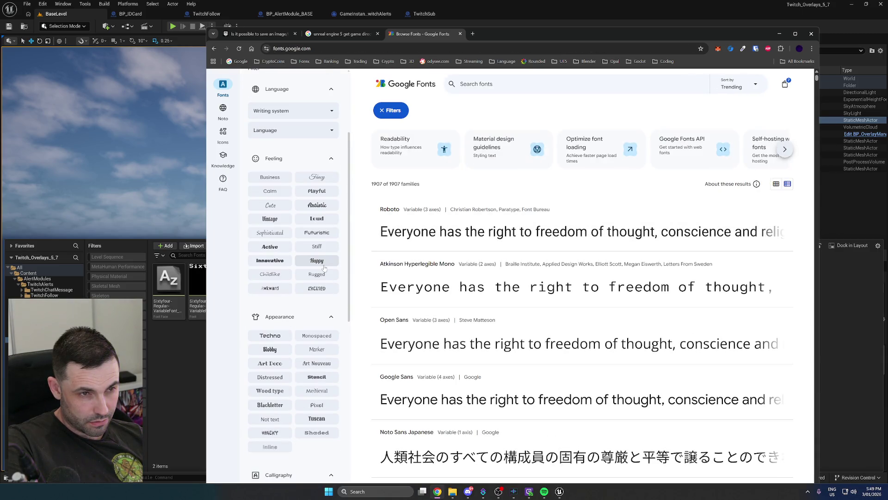
{"action": "left_click", "coordinate": [319, 263]}
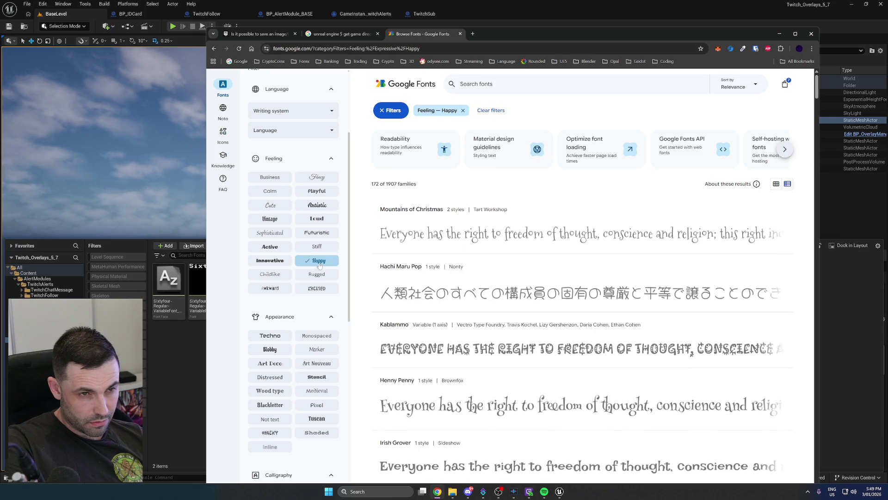
{"action": "scroll", "coordinate": [319, 264], "scroll_direction": "down", "scroll_amount": 1}
{"action": "scroll", "coordinate": [393, 249], "scroll_direction": "down", "scroll_amount": 3}
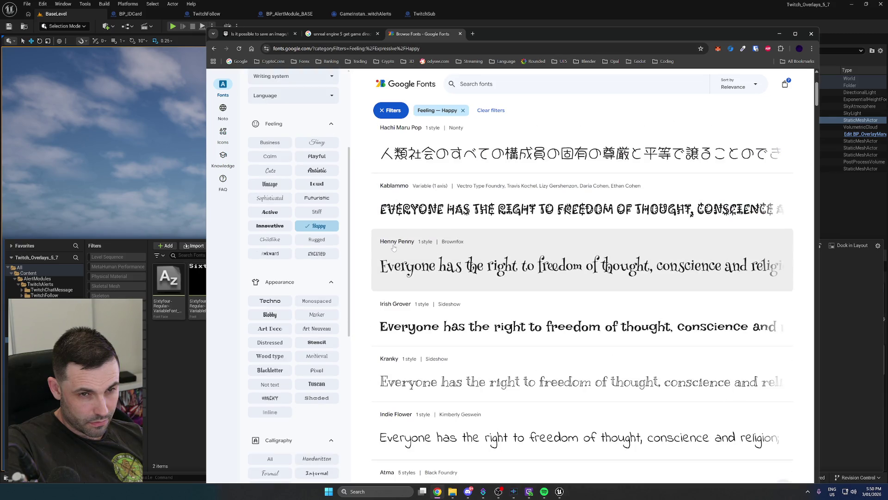
{"action": "scroll", "coordinate": [393, 248], "scroll_direction": "down", "scroll_amount": 2}
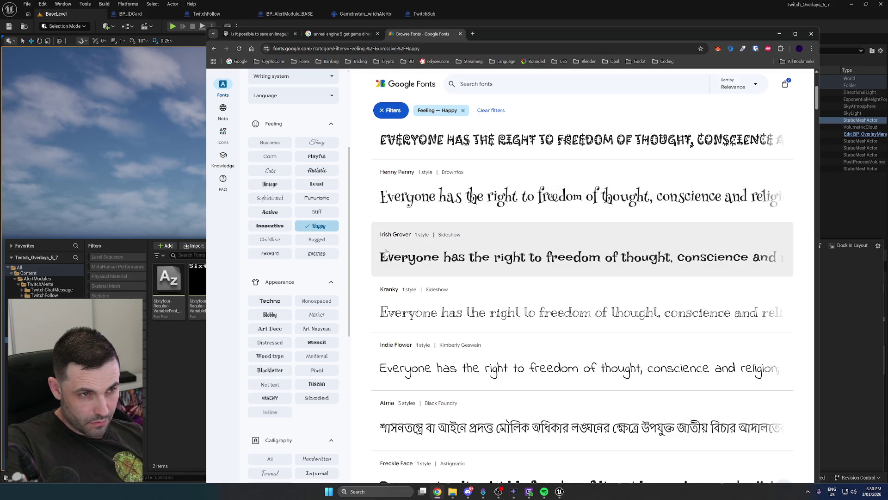
Scroll through the Loud results, including Carter One, then return to Unreal
{"action": "scroll", "coordinate": [386, 250], "scroll_direction": "down", "scroll_amount": 3}
{"action": "left_click", "coordinate": [319, 185]}
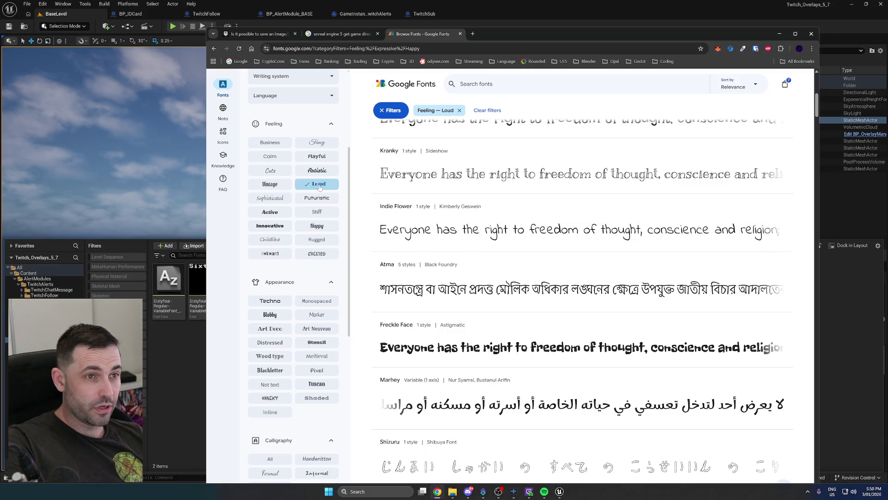
{"action": "scroll", "coordinate": [489, 290], "scroll_direction": "down", "scroll_amount": 1}
{"action": "scroll", "coordinate": [489, 290], "scroll_direction": "down", "scroll_amount": 3}
{"action": "scroll", "coordinate": [490, 283], "scroll_direction": "down", "scroll_amount": 7}
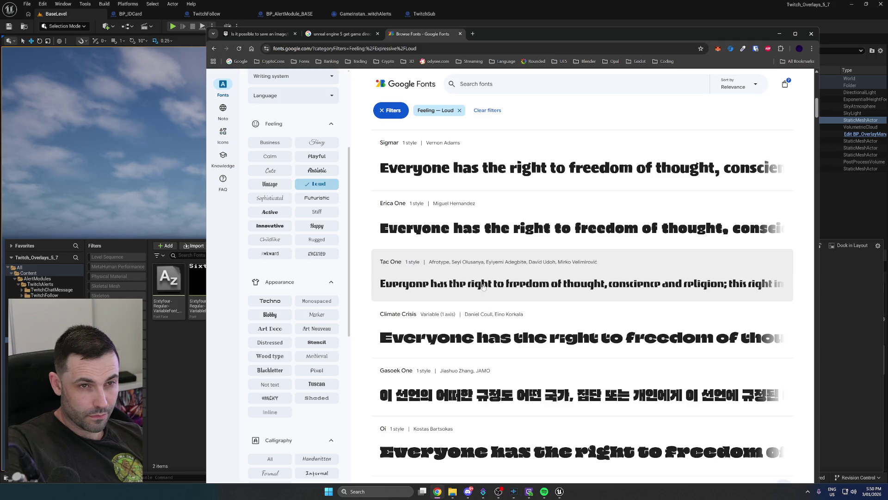
{"action": "scroll", "coordinate": [483, 287], "scroll_direction": "down", "scroll_amount": 6}
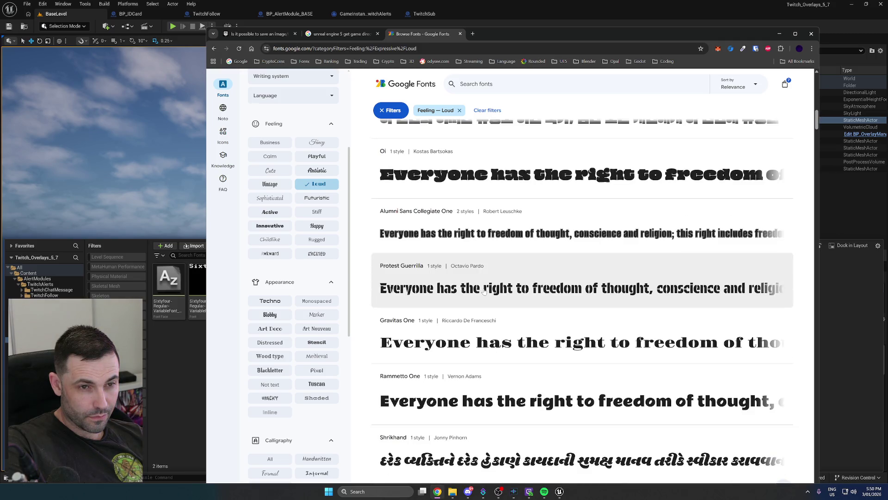
{"action": "scroll", "coordinate": [484, 291], "scroll_direction": "down", "scroll_amount": 2}
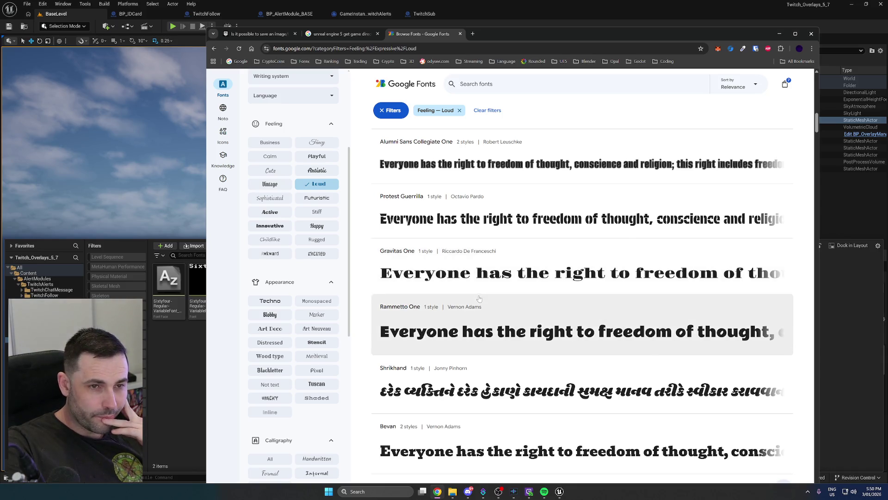
{"action": "scroll", "coordinate": [479, 296], "scroll_direction": "down", "scroll_amount": 2}
{"action": "scroll", "coordinate": [496, 284], "scroll_direction": "down", "scroll_amount": 2}
{"action": "scroll", "coordinate": [497, 263], "scroll_direction": "down", "scroll_amount": 2}
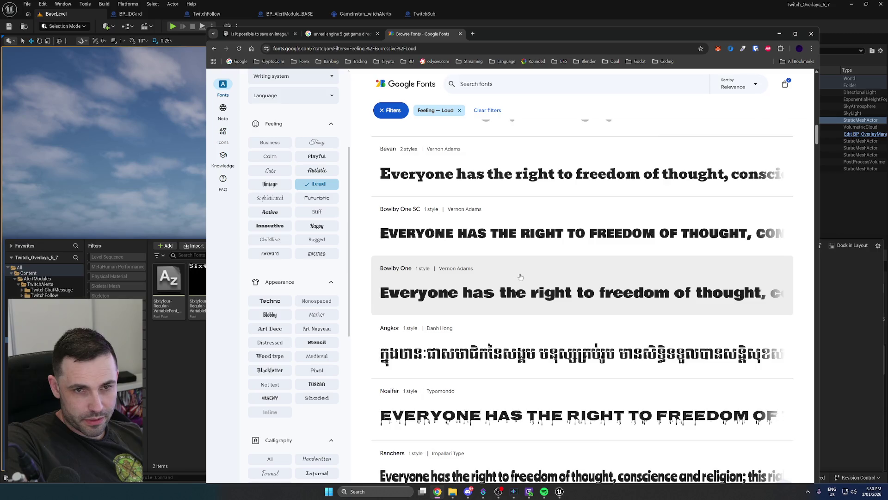
{"action": "scroll", "coordinate": [520, 277], "scroll_direction": "down", "scroll_amount": 3}
{"action": "scroll", "coordinate": [532, 265], "scroll_direction": "down", "scroll_amount": 2}
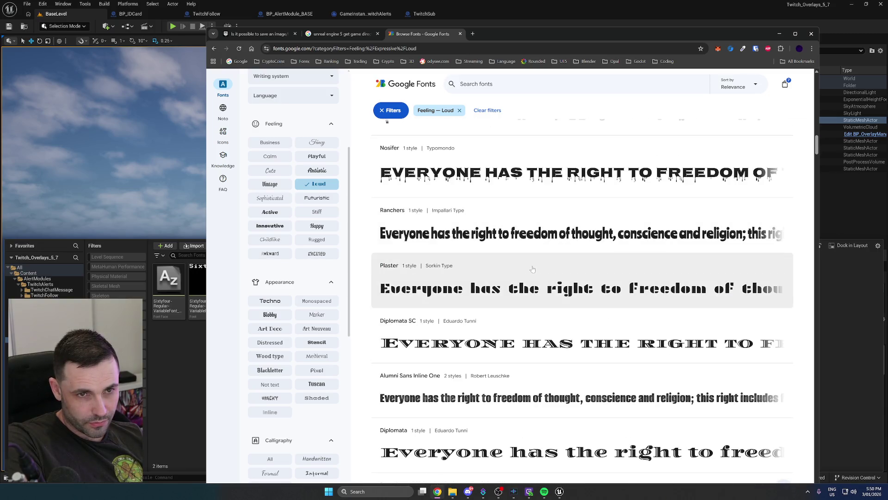
{"action": "scroll", "coordinate": [527, 241], "scroll_direction": "up", "scroll_amount": 1}
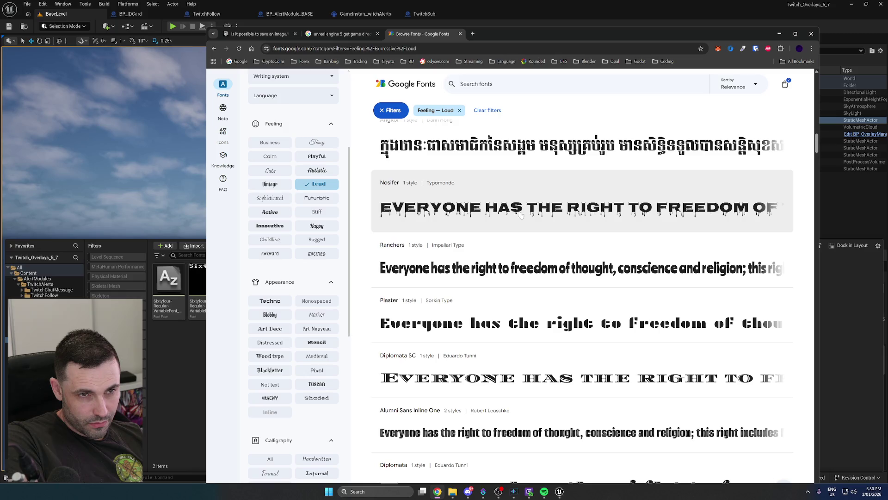
{"action": "scroll", "coordinate": [498, 218], "scroll_direction": "down", "scroll_amount": 1}
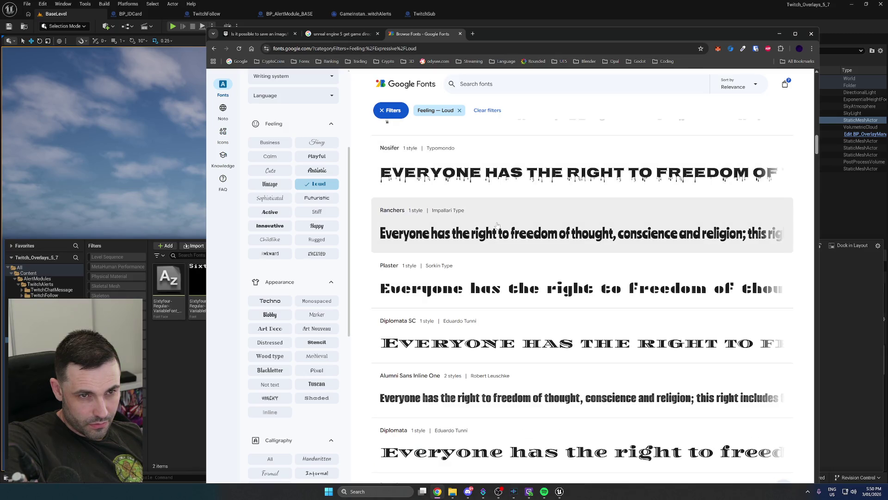
{"action": "scroll", "coordinate": [498, 225], "scroll_direction": "down", "scroll_amount": 1}
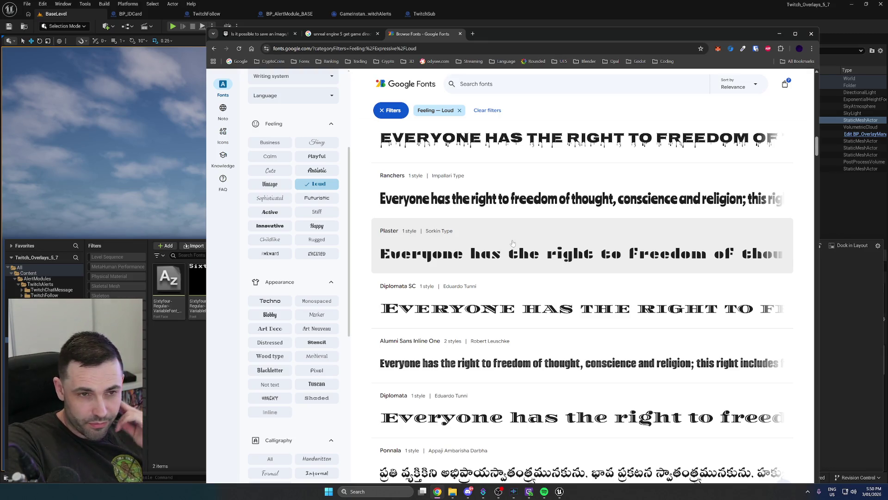
{"action": "scroll", "coordinate": [513, 241], "scroll_direction": "down", "scroll_amount": 3}
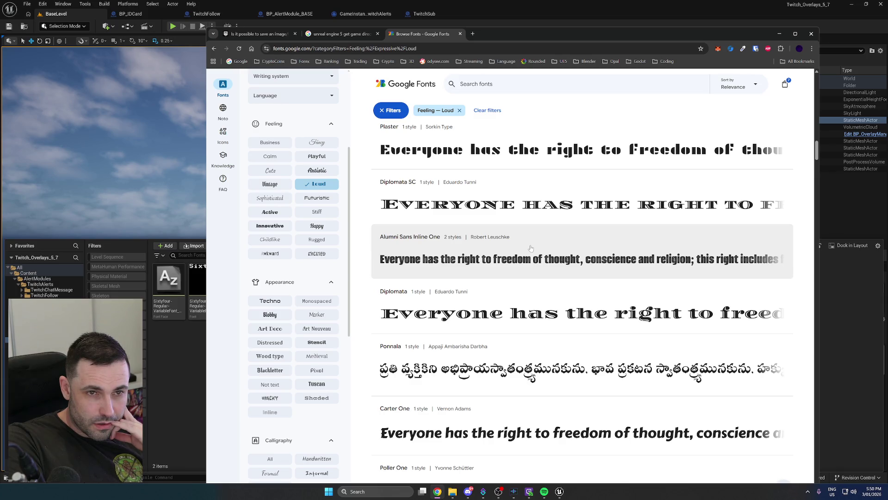
{"action": "key", "text": "alt+Tab"}
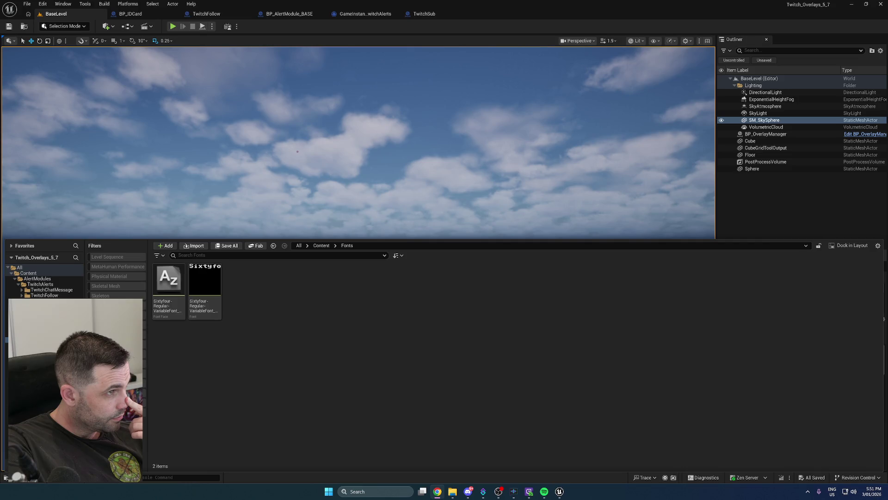
Extract the downloaded Carter_One.zip into a Carter_One folder with WinRAR
{"action": "key", "text": "super+e"}
{"action": "left_click", "coordinate": [495, 224]}
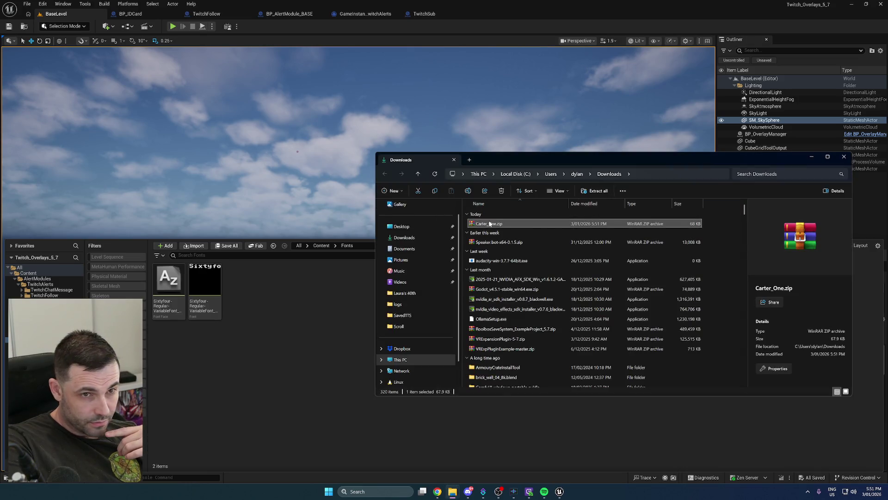
{"action": "right_click", "coordinate": [495, 224]}
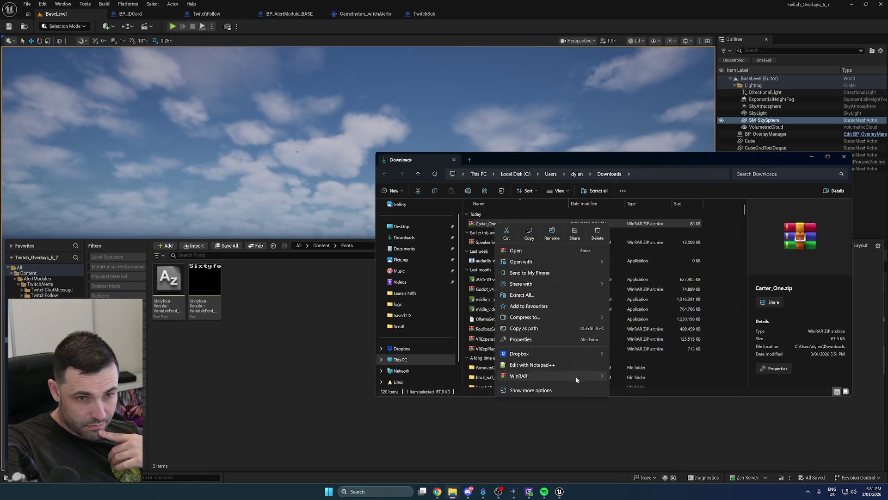
{"action": "mouse_move", "coordinate": [575, 376]}
{"action": "left_click", "coordinate": [647, 398]}
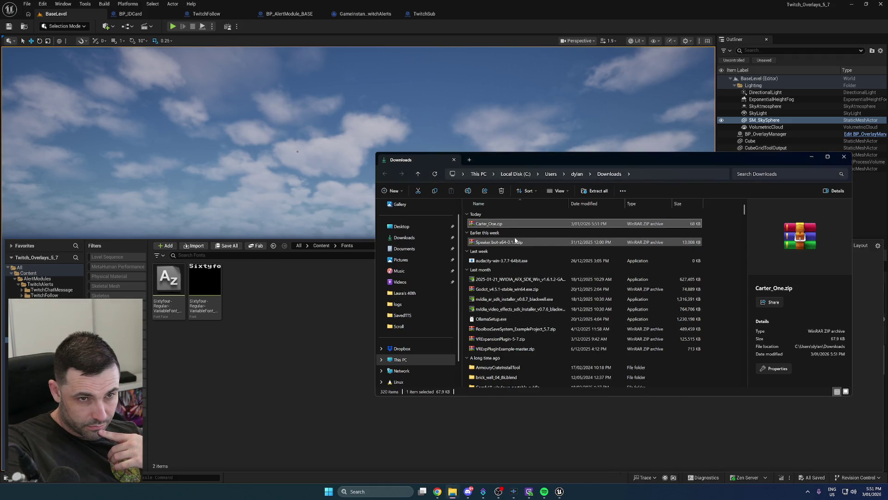
Install CarterOne-Regular.ttf in Windows and drag it into Unreal's Fonts folder
{"action": "double_click", "coordinate": [493, 233]}
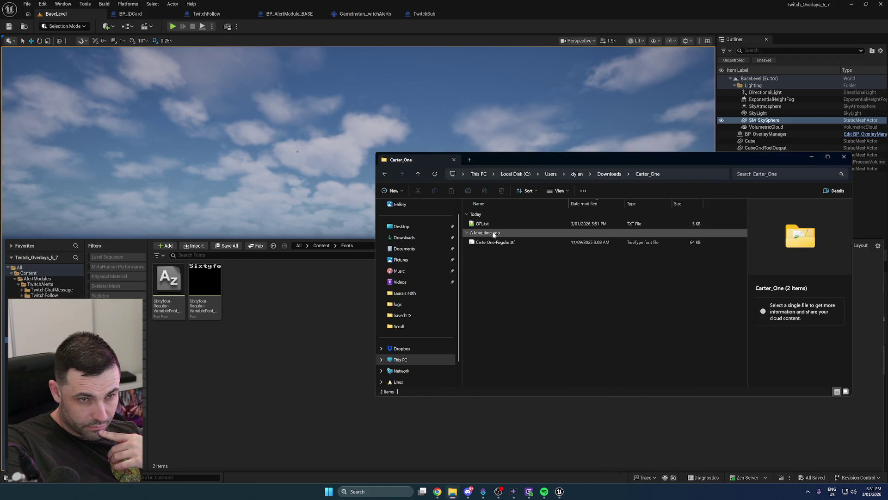
{"action": "double_click", "coordinate": [497, 245]}
{"action": "left_click", "coordinate": [88, 54]}
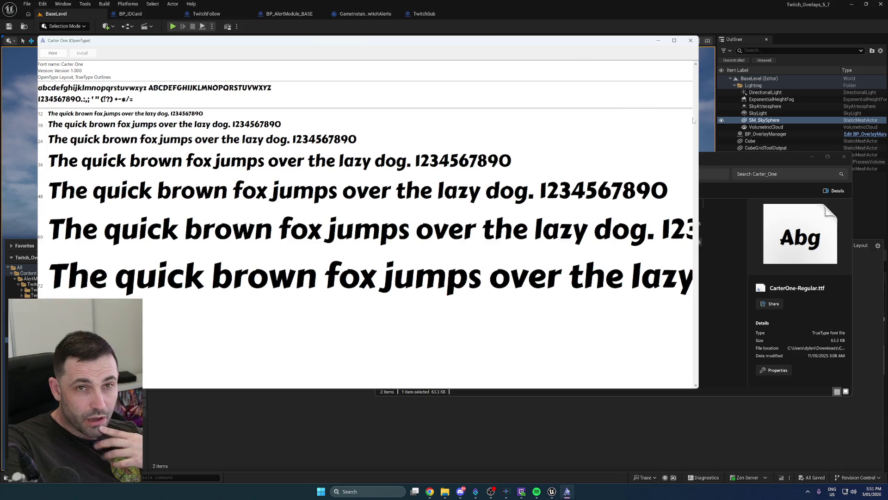
{"action": "left_click", "coordinate": [690, 40]}
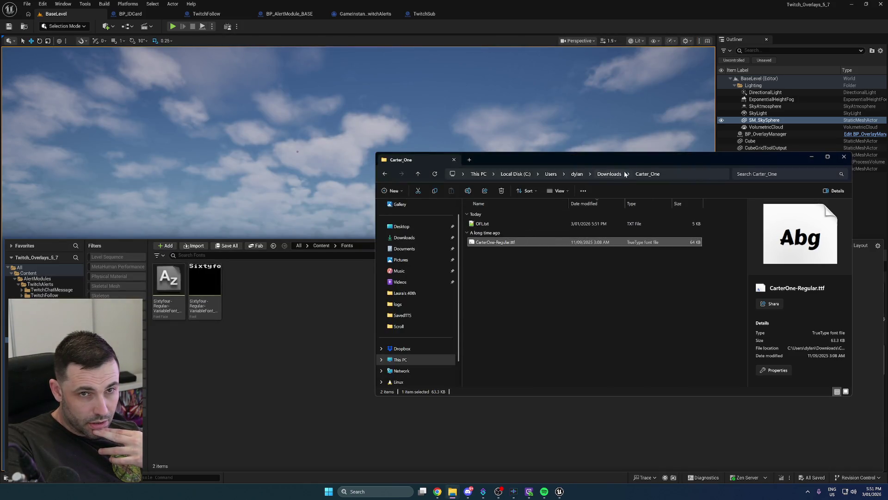
{"action": "left_click_drag", "start_coordinate": [601, 159], "coordinate": [120, 181]}
{"action": "left_click", "coordinate": [463, 370]}
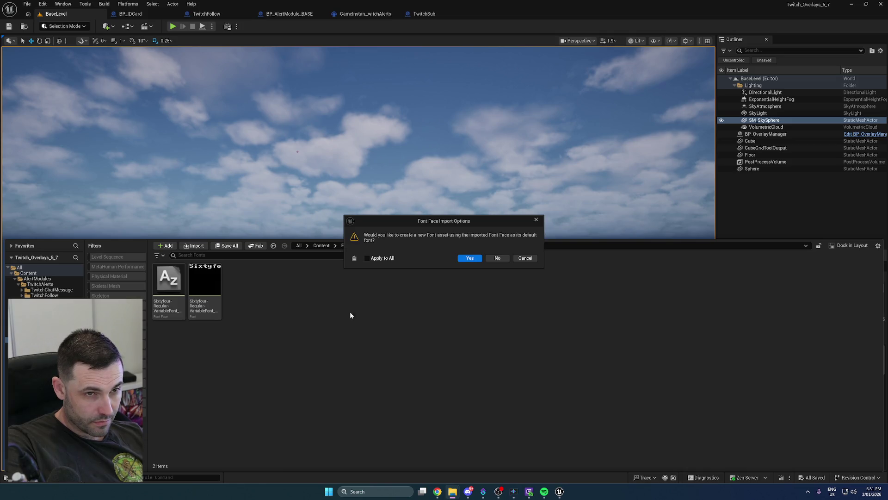
Create the CarterOne-Regular Font asset from the imported font face and save all
{"action": "left_click", "coordinate": [468, 258]}
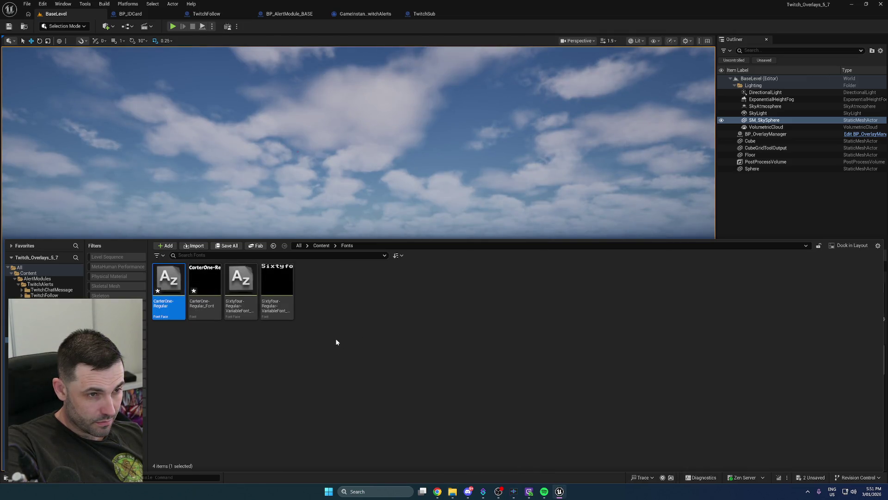
{"action": "left_click", "coordinate": [204, 296]}
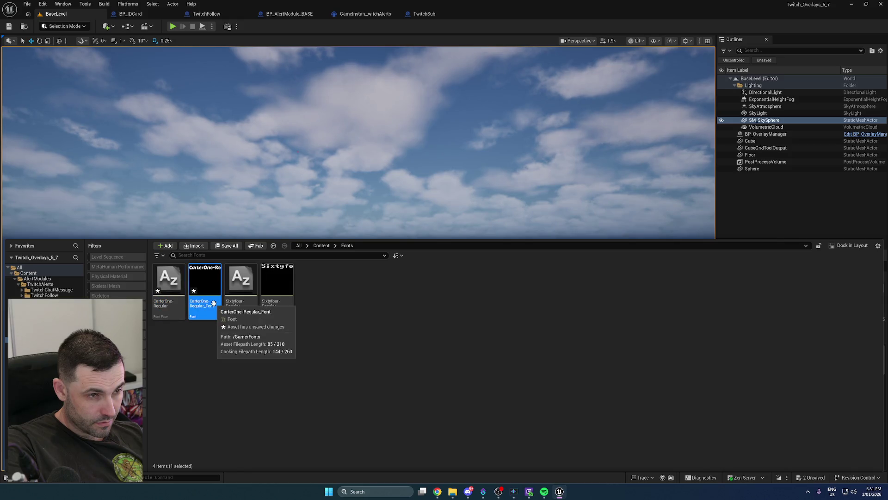
{"action": "key", "text": "ctrl+shift+s"}
{"action": "mouse_move", "coordinate": [207, 302]}
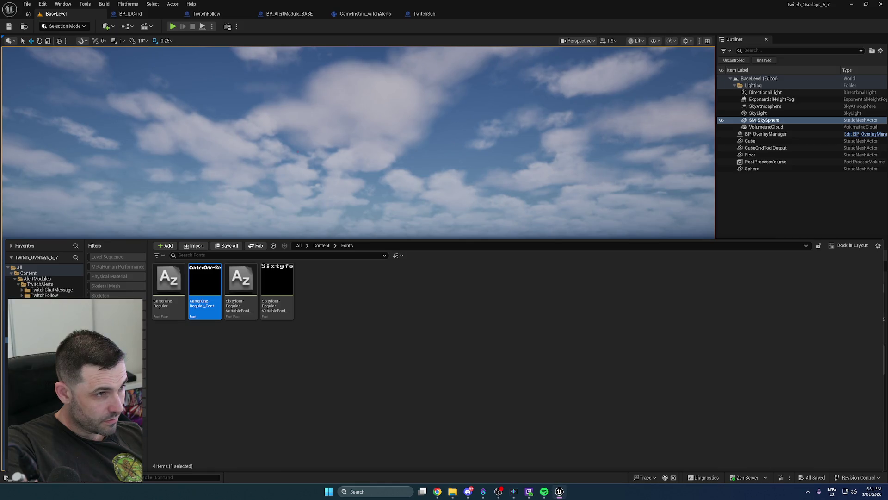
{"action": "left_click", "coordinate": [273, 369]}
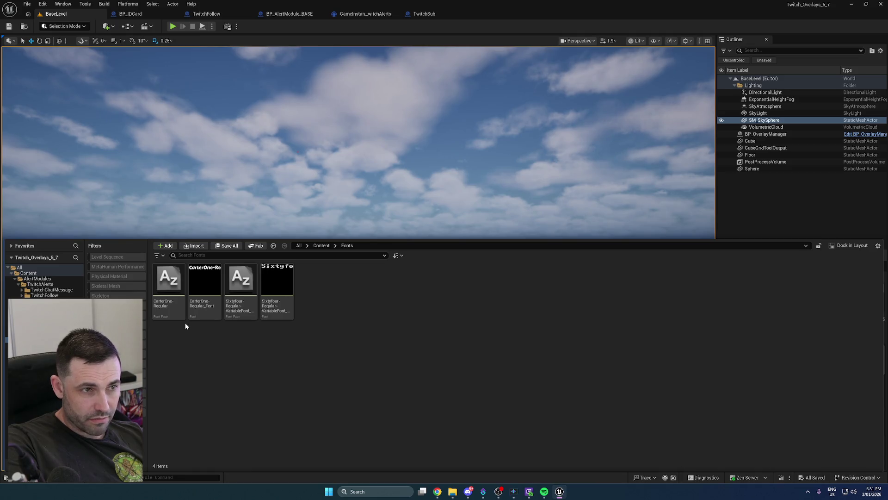
Inspect the CarterOne-Regular font face's loading policy options, then close its editor
{"action": "double_click", "coordinate": [174, 308]}
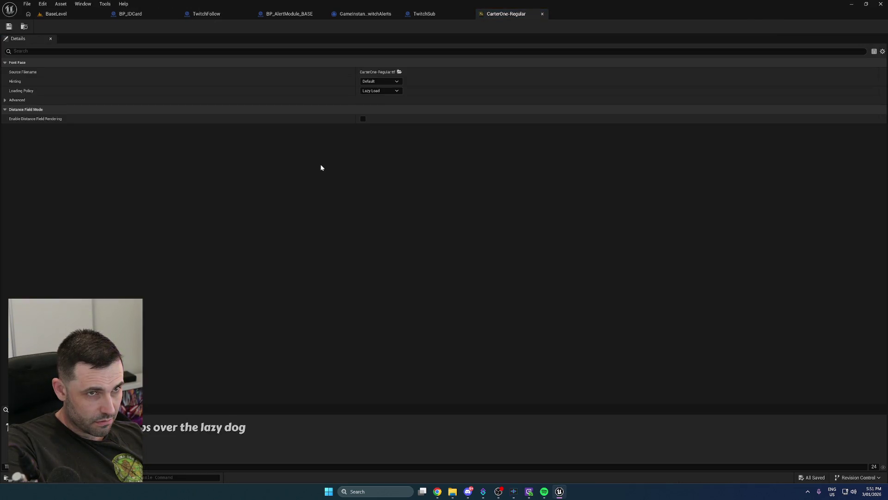
{"action": "left_click", "coordinate": [386, 91]}
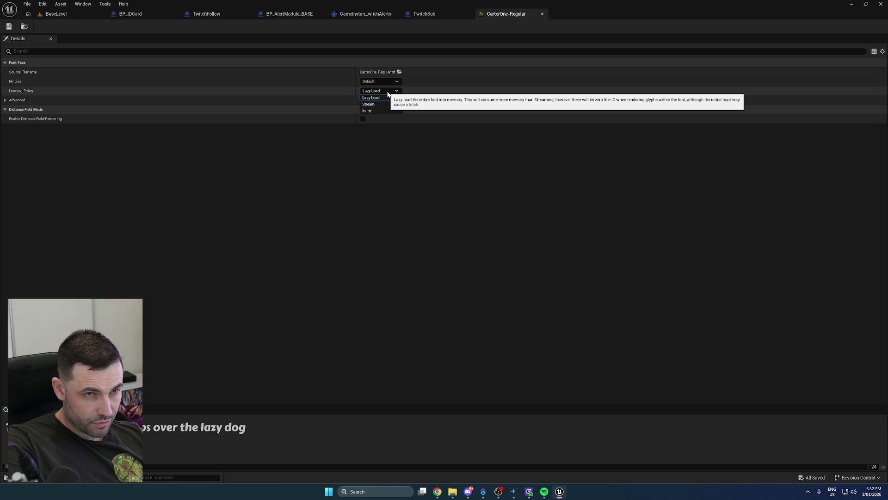
{"action": "left_click", "coordinate": [375, 105]}
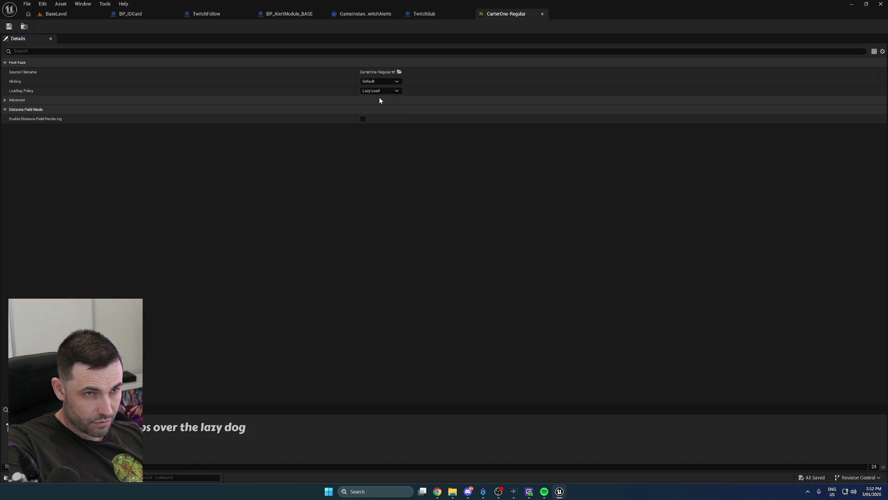
{"action": "left_click", "coordinate": [542, 14]}
Look over the Sixtyfour font face, then navigate to the TwitchSub alert folder
{"action": "key", "text": "ctrl+space"}
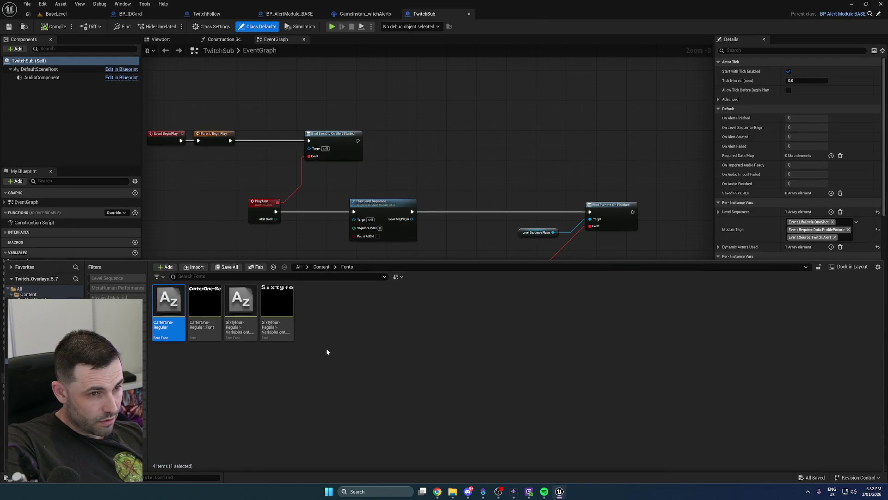
{"action": "double_click", "coordinate": [240, 314]}
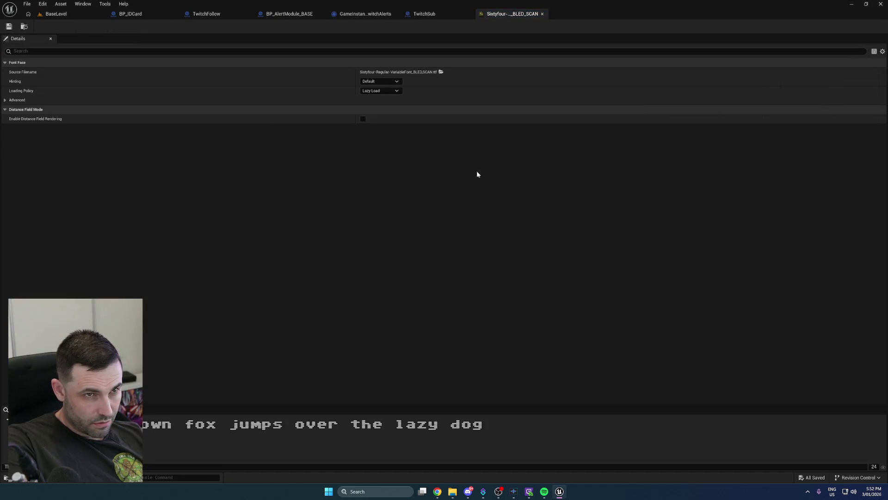
{"action": "left_click", "coordinate": [541, 14]}
{"action": "key", "text": "ctrl+space"}
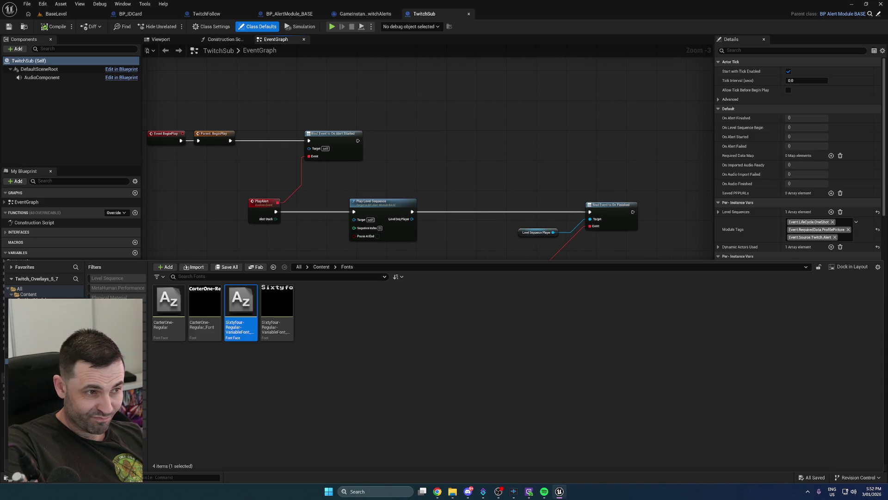
{"action": "left_click", "coordinate": [28, 323]}
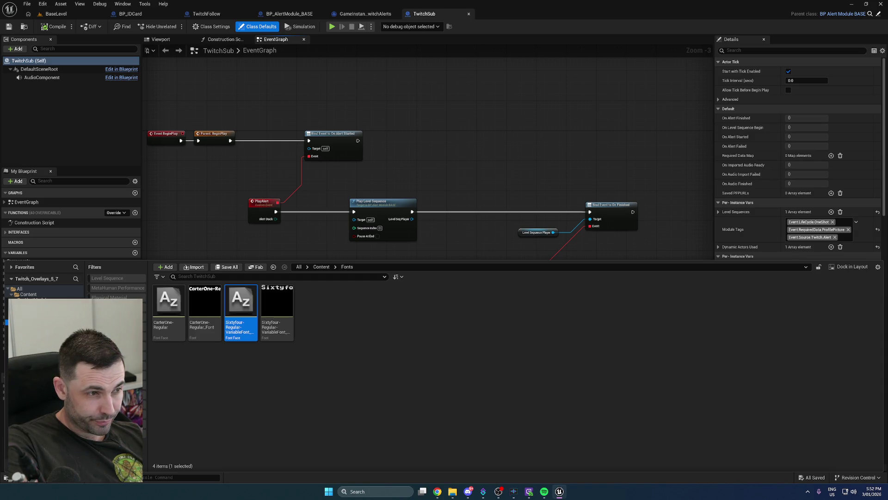
Create a User Widget blueprint named WB_TwitchSub in TwitchSub and open it in the designer
{"action": "right_click", "coordinate": [212, 373]}
{"action": "mouse_move", "coordinate": [245, 359]}
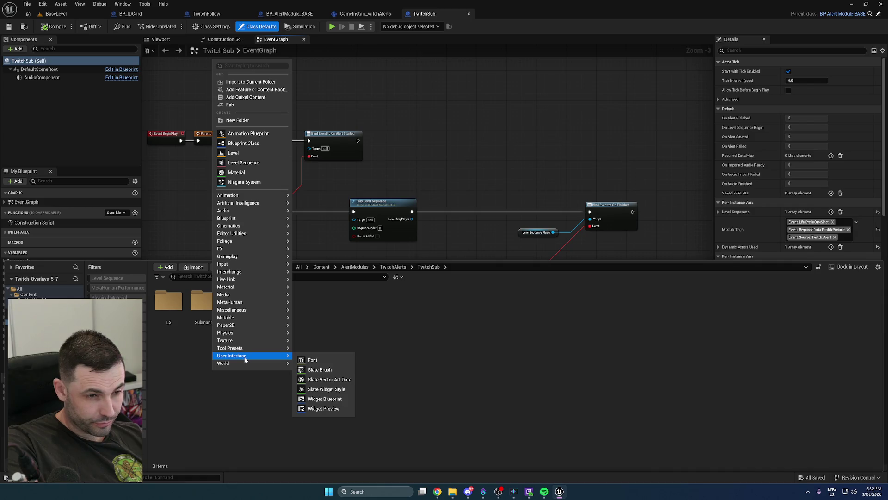
{"action": "left_click", "coordinate": [325, 399]}
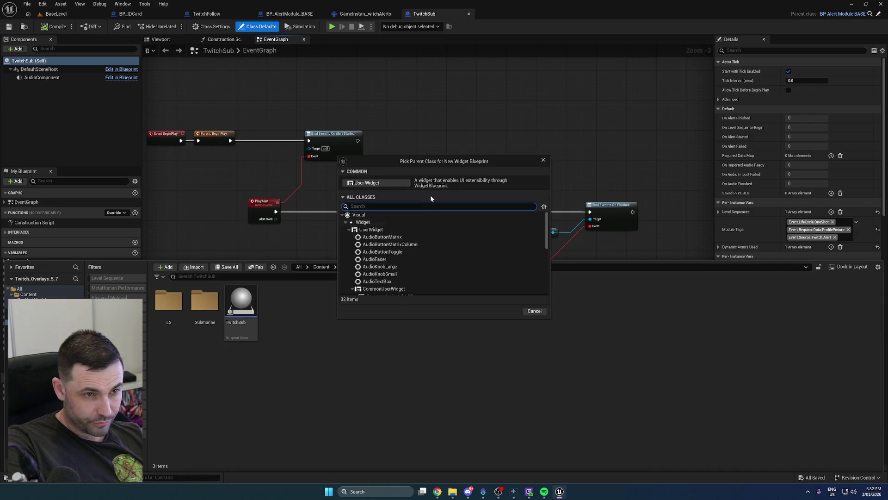
{"action": "left_click", "coordinate": [367, 183]}
{"action": "type", "text": "WB_"}
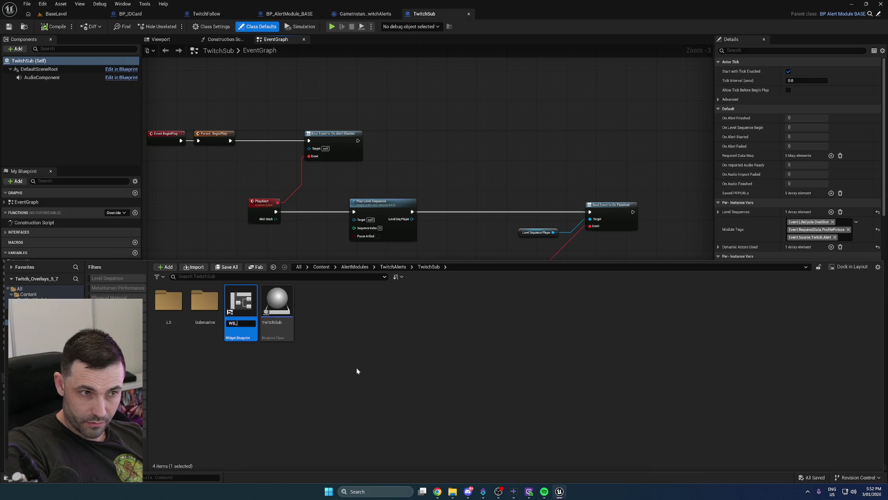
{"action": "type", "text": "TwitchSub"}
{"action": "key", "text": "Return"}
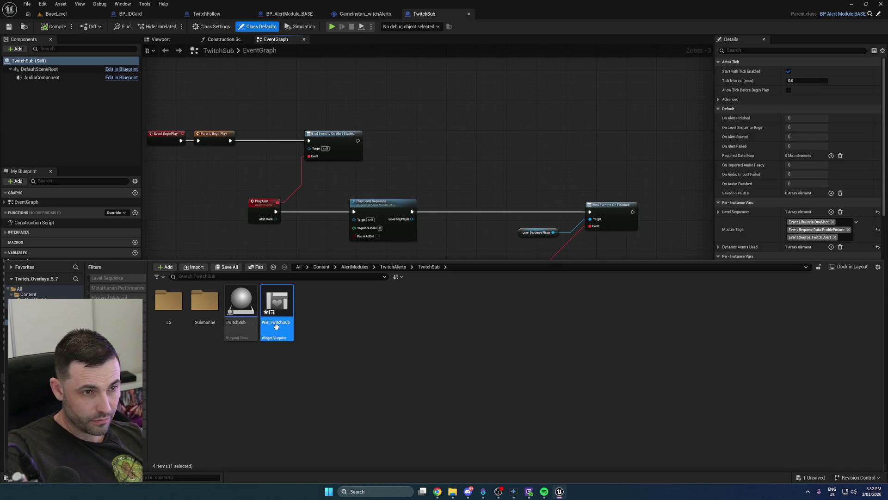
{"action": "double_click", "coordinate": [276, 315]}
{"action": "left_click", "coordinate": [37, 276]}
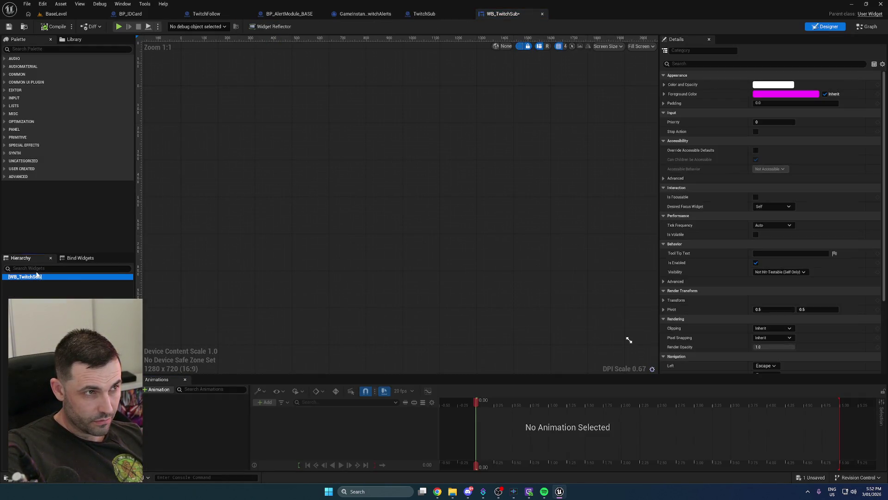
Add a Size Box to the WB_TwitchSub canvas with width and height overrides on, width 800
{"action": "left_click", "coordinate": [70, 48]}
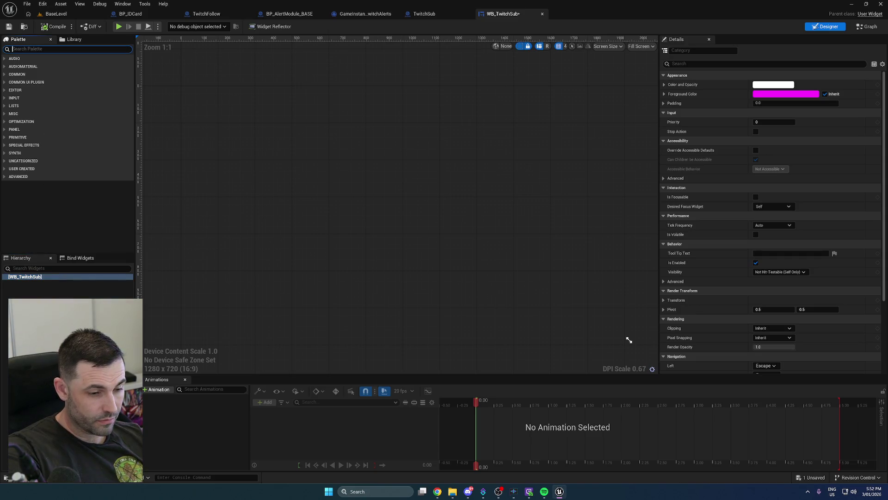
{"action": "type", "text": "size"}
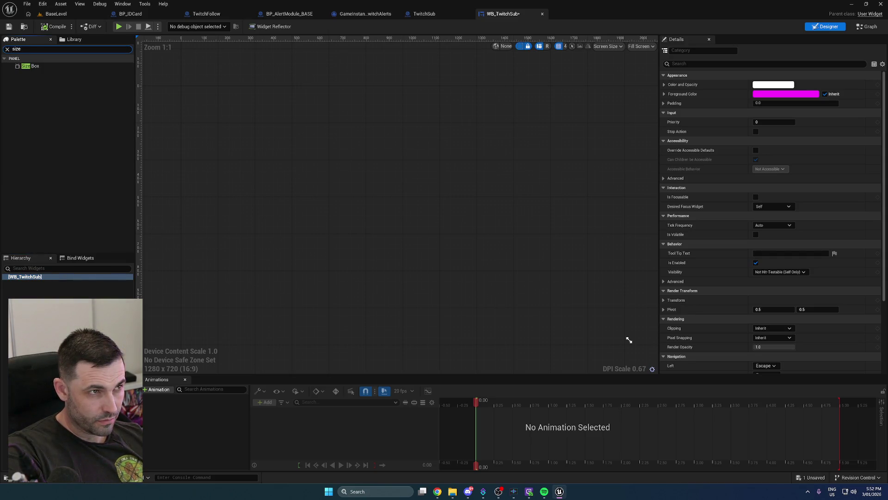
{"action": "left_click", "coordinate": [34, 68]}
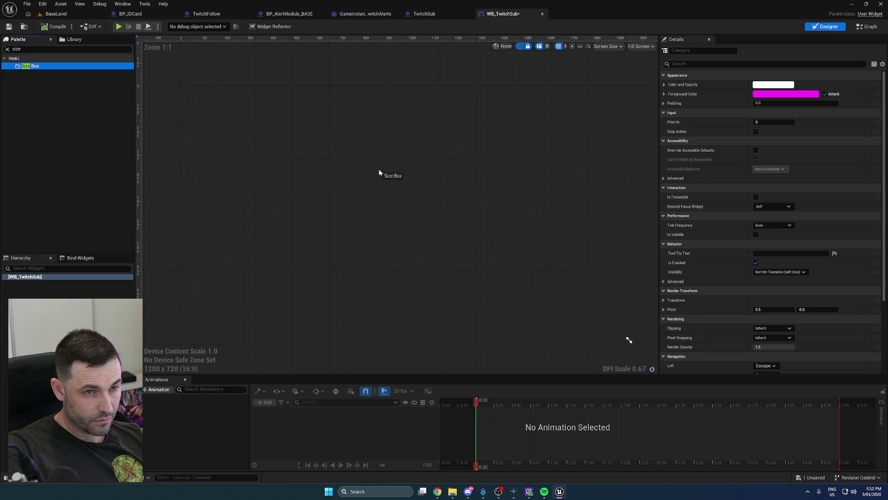
{"action": "left_click_drag", "start_coordinate": [379, 170], "coordinate": [380, 171]}
{"action": "left_click", "coordinate": [670, 116]}
{"action": "left_click", "coordinate": [670, 125]}
{"action": "left_click", "coordinate": [783, 116]}
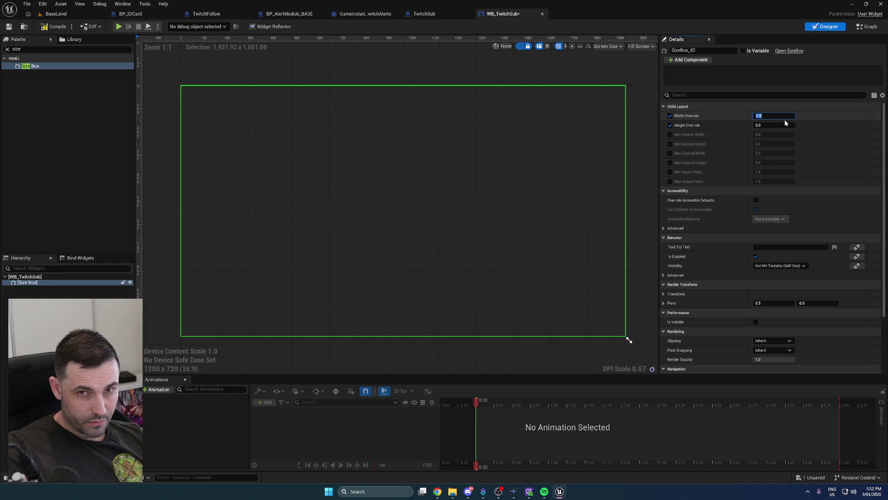
{"action": "key", "text": "Tab"}
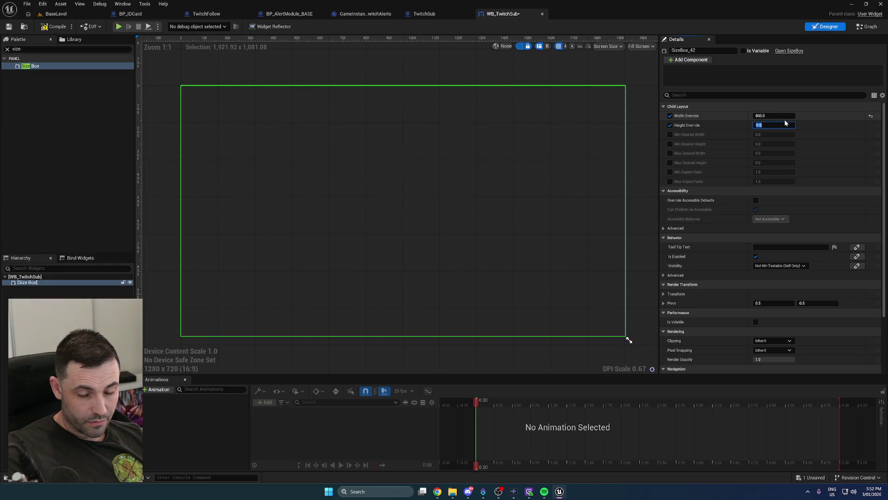
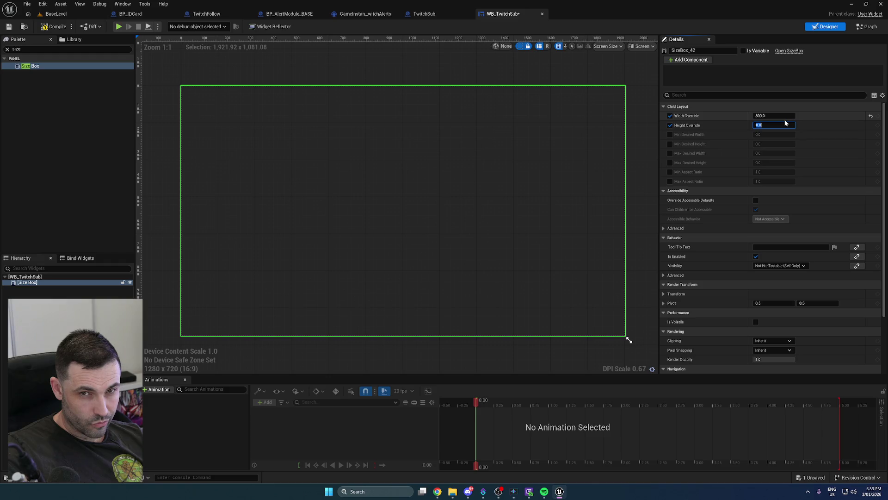
Set the Size Box overrides to 400 wide by 800 tall and preview at Desired on Screen
{"action": "key", "text": "shift+Tab"}
{"action": "type", "text": "400"}
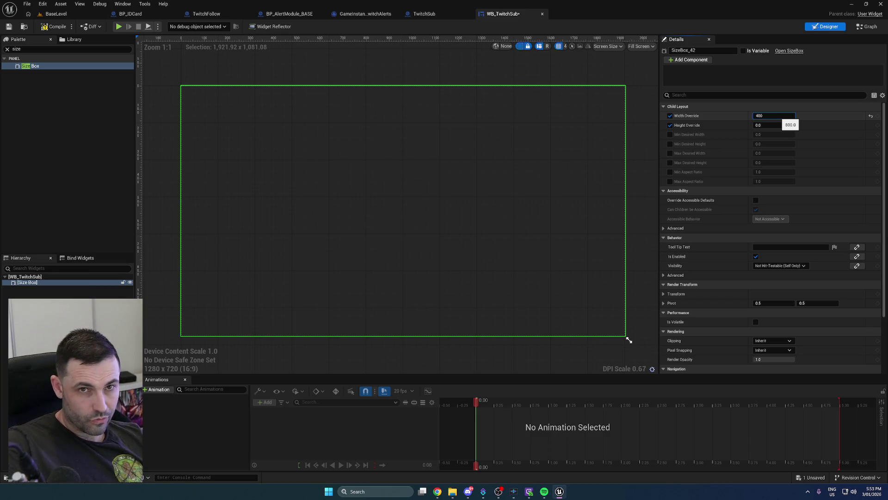
{"action": "left_click", "coordinate": [780, 125]}
{"action": "type", "text": "800"}
{"action": "key", "text": "Return"}
{"action": "left_click", "coordinate": [641, 46]}
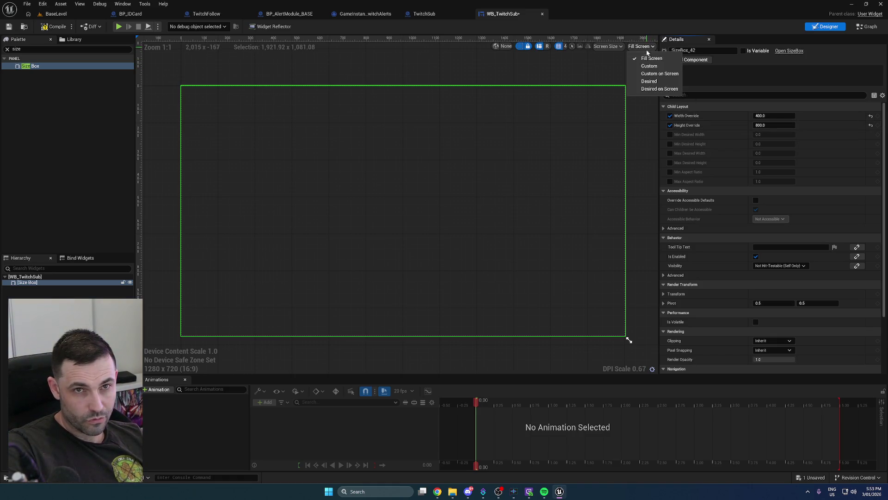
{"action": "left_click", "coordinate": [653, 89]}
{"action": "scroll", "coordinate": [425, 215], "scroll_direction": "up", "scroll_amount": 4}
{"action": "scroll", "coordinate": [397, 215], "scroll_direction": "down", "scroll_amount": 2}
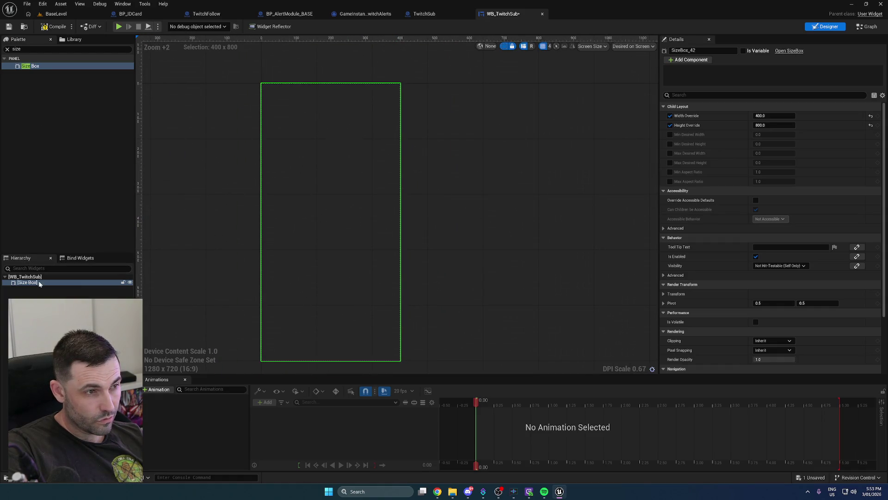
Search the Palette for 'overlay' and drop an Overlay into the Size Box
{"action": "double_click", "coordinate": [16, 49]}
{"action": "type", "text": "overl"}
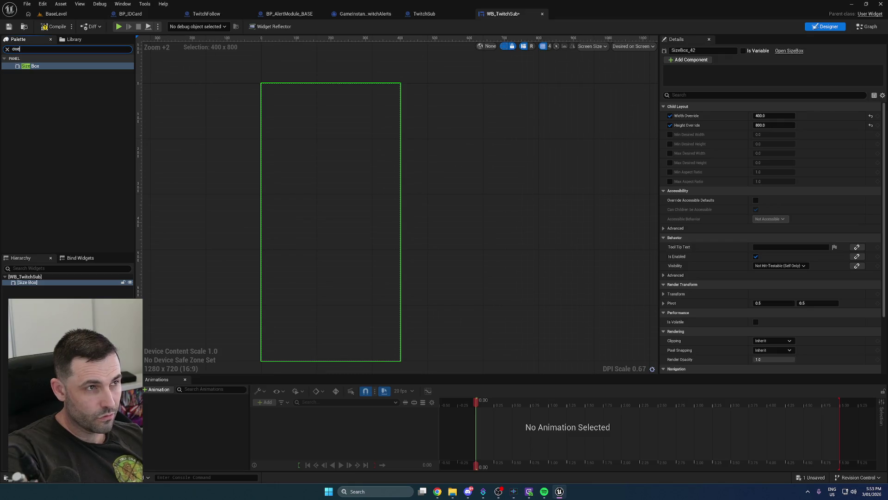
{"action": "mouse_move", "coordinate": [29, 81]}
{"action": "left_mouse_down"}
{"action": "mouse_move", "coordinate": [179, 237]}
{"action": "mouse_move", "coordinate": [328, 240]}
{"action": "left_mouse_up"}
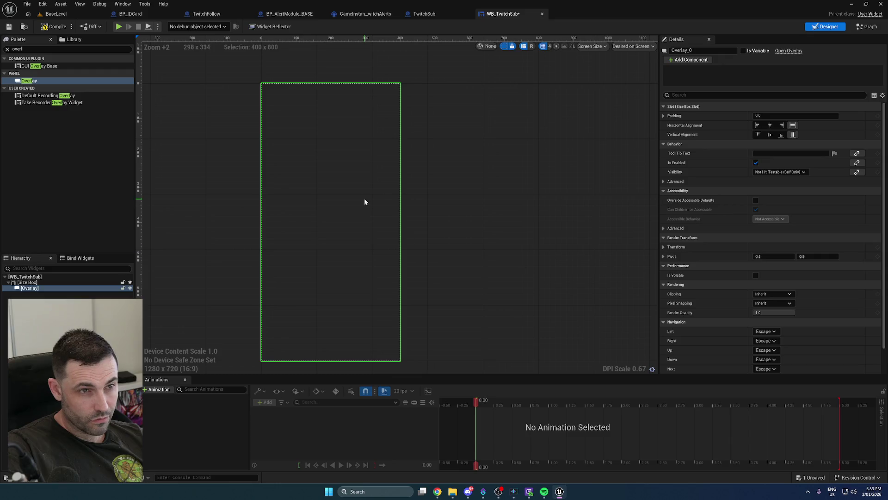
{"action": "scroll", "coordinate": [218, 278], "scroll_direction": "up", "scroll_amount": 1}
{"action": "scroll", "coordinate": [231, 278], "scroll_direction": "down", "scroll_amount": 1}
{"action": "left_click_drag", "start_coordinate": [232, 278], "coordinate": [268, 274]}
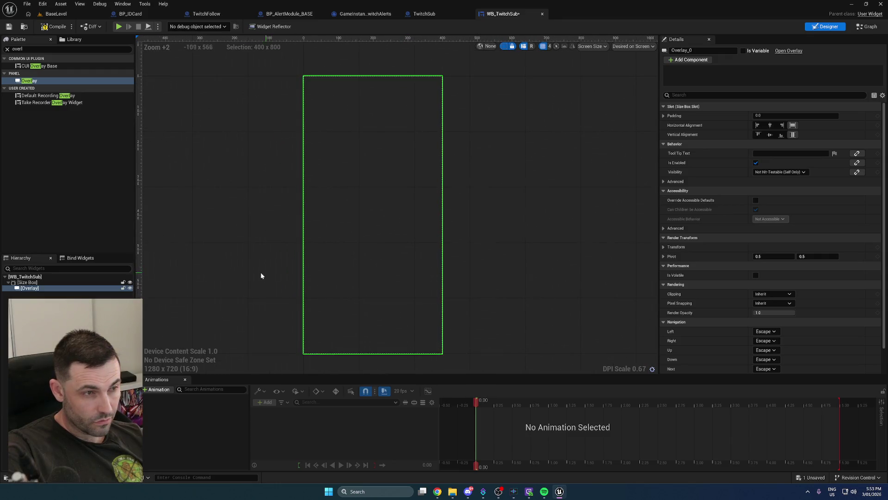
{"action": "left_click", "coordinate": [46, 48]}
Add a Text block to the Overlay reading NEW SUB! in CarterOne-Regular font
{"action": "type", "text": "te"}
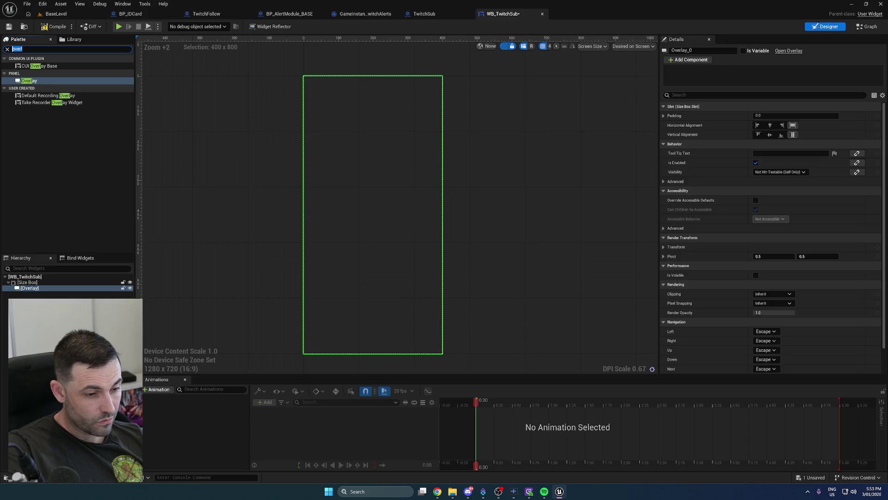
{"action": "type", "text": "xt"}
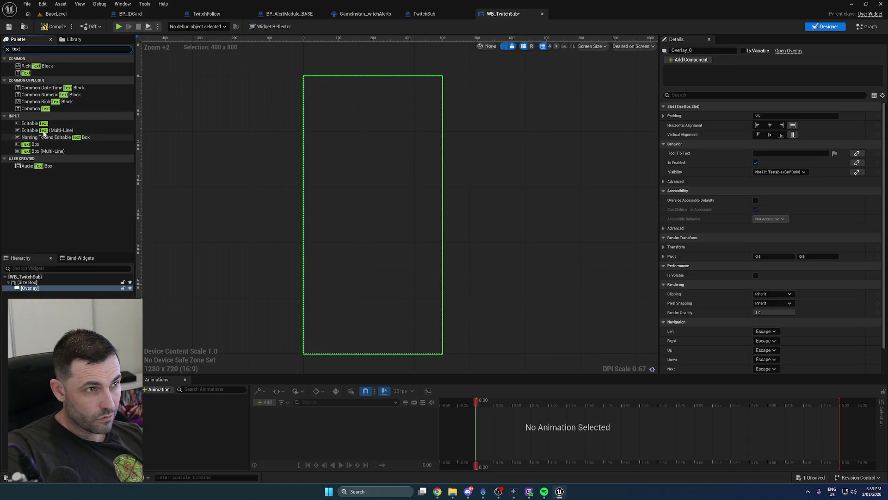
{"action": "left_click_drag", "start_coordinate": [26, 72], "coordinate": [40, 290]}
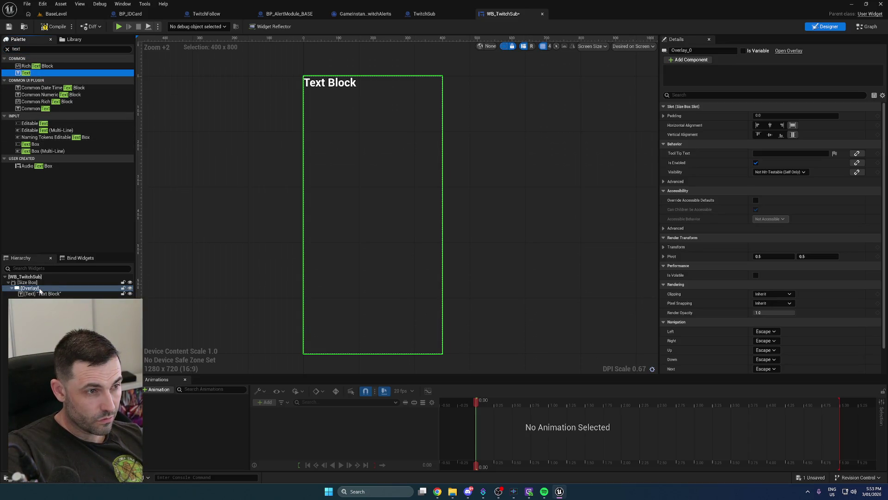
{"action": "left_click", "coordinate": [768, 191]}
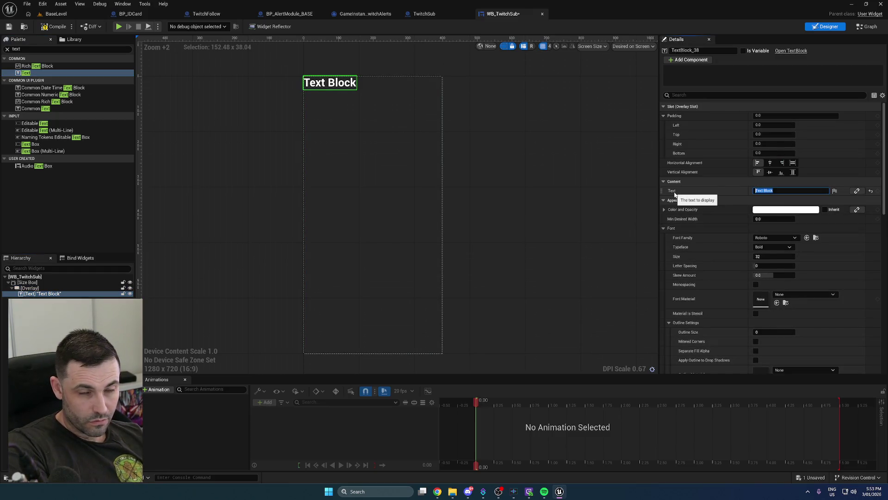
{"action": "type", "text": "N"}
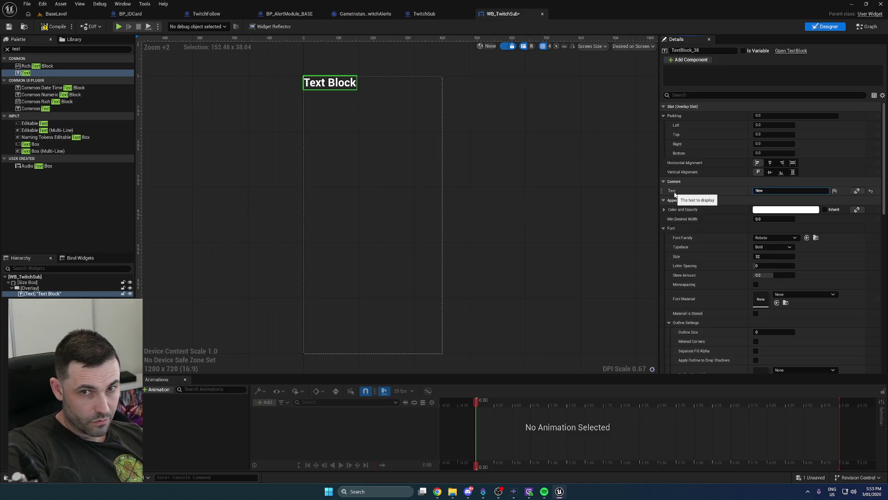
{"action": "type", "text": "EW "}
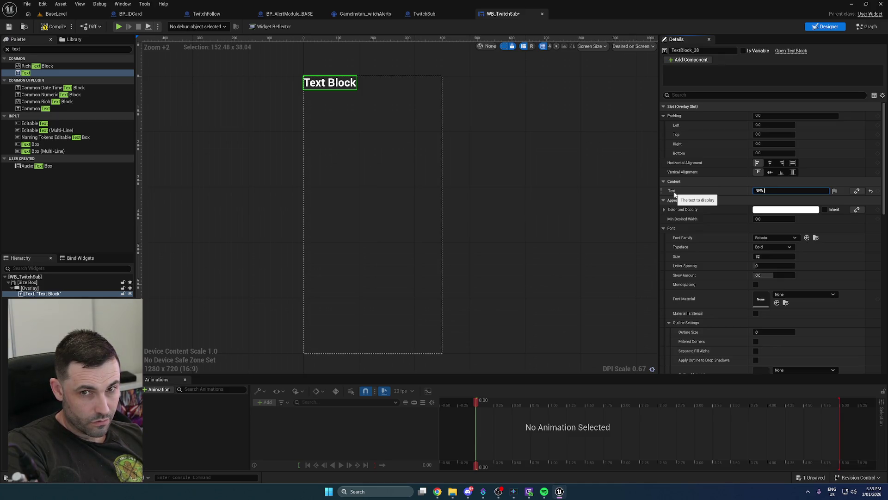
{"action": "type", "text": "SUB!"}
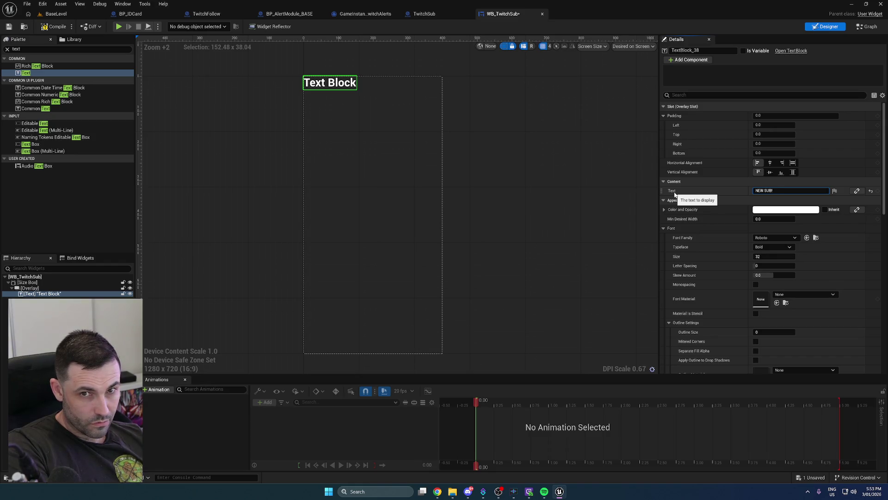
{"action": "key", "text": "Return"}
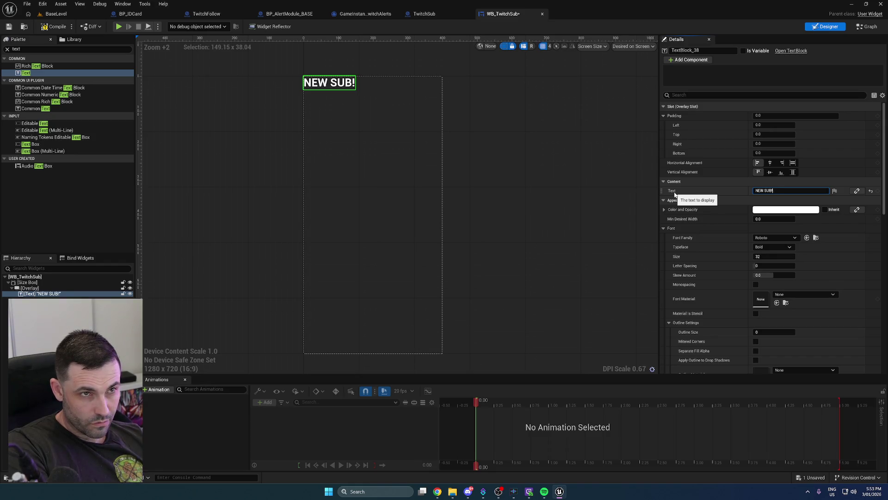
{"action": "left_click", "coordinate": [779, 238]}
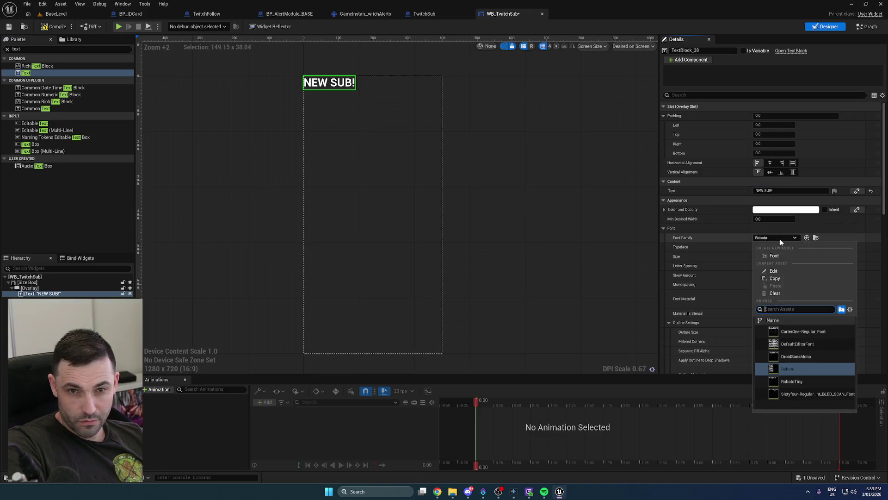
{"action": "left_click", "coordinate": [793, 332]}
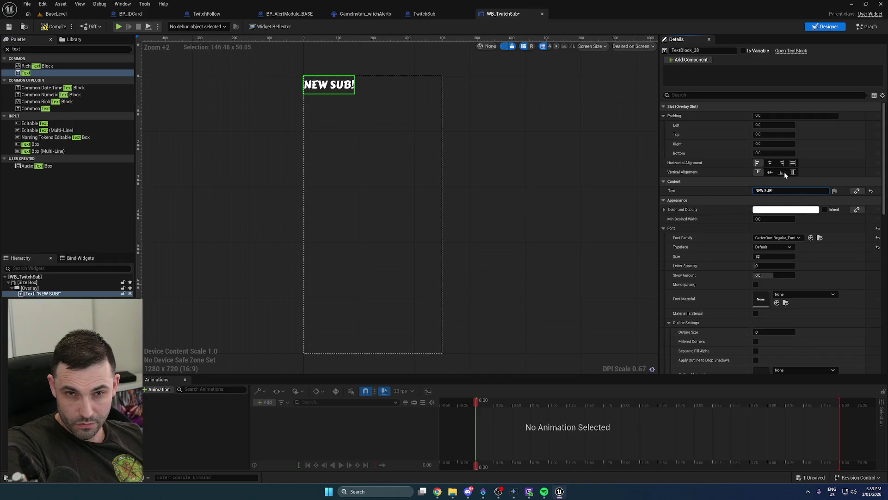
Centre NEW SUB! horizontally at the top with 50 top padding, then duplicate it
{"action": "left_click", "coordinate": [769, 172]}
{"action": "left_click", "coordinate": [770, 163]}
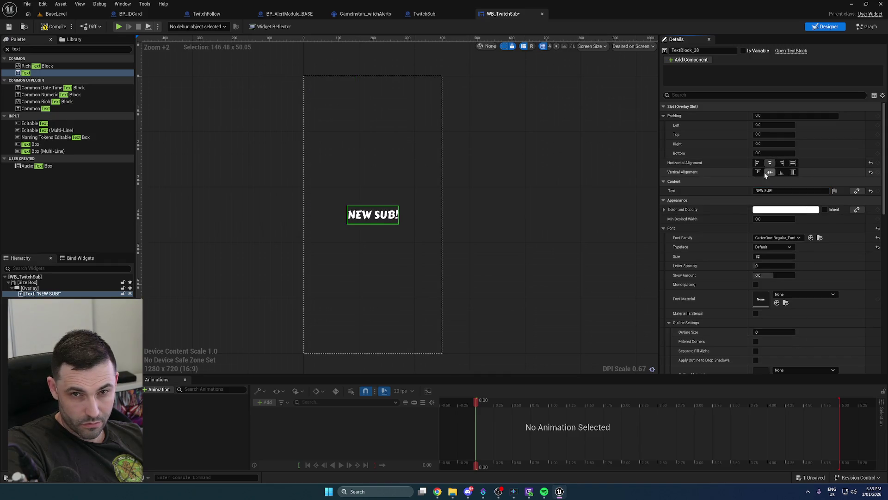
{"action": "left_click", "coordinate": [759, 172]}
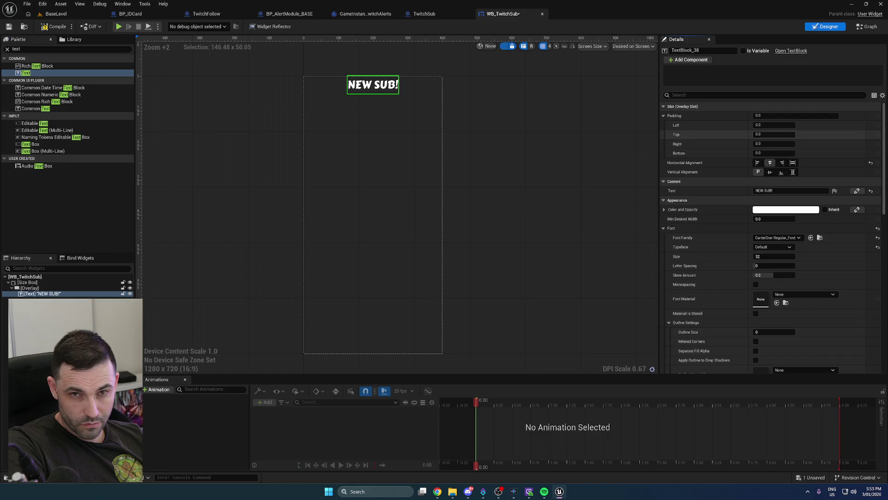
{"action": "left_click", "coordinate": [753, 133]}
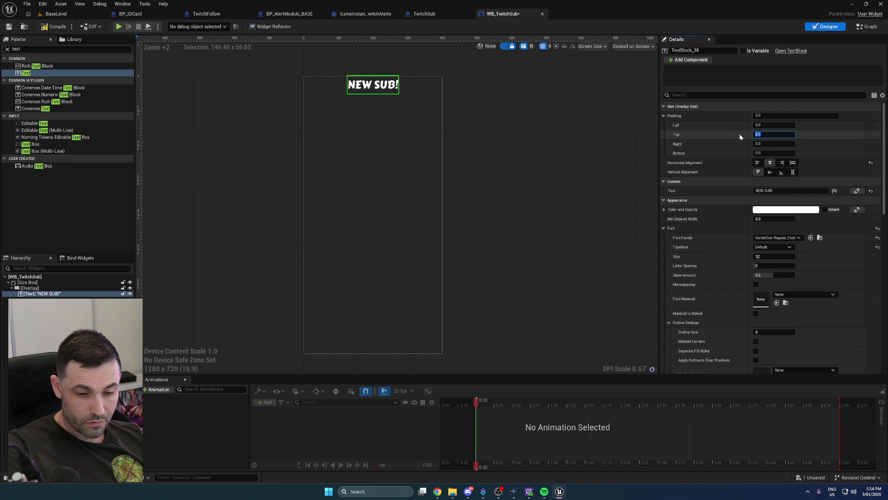
{"action": "type", "text": "50"}
{"action": "key", "text": "Return"}
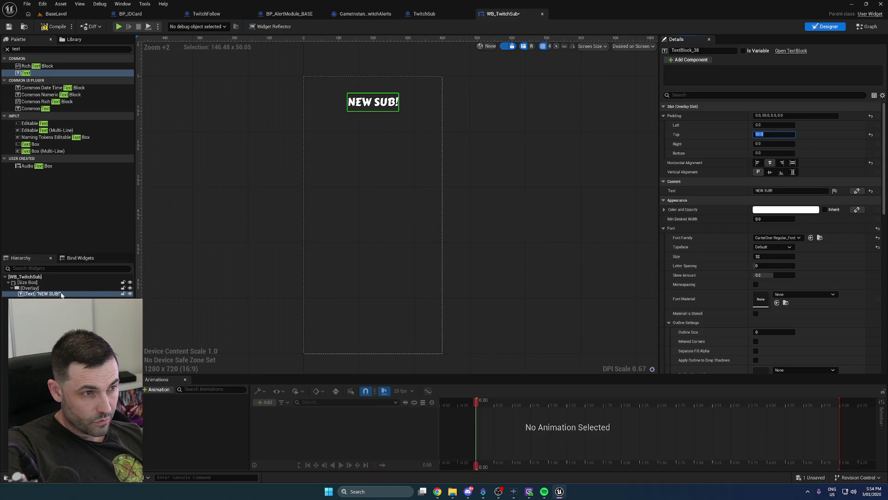
{"action": "left_click", "coordinate": [45, 295]}
{"action": "key", "text": "ctrl+d"}
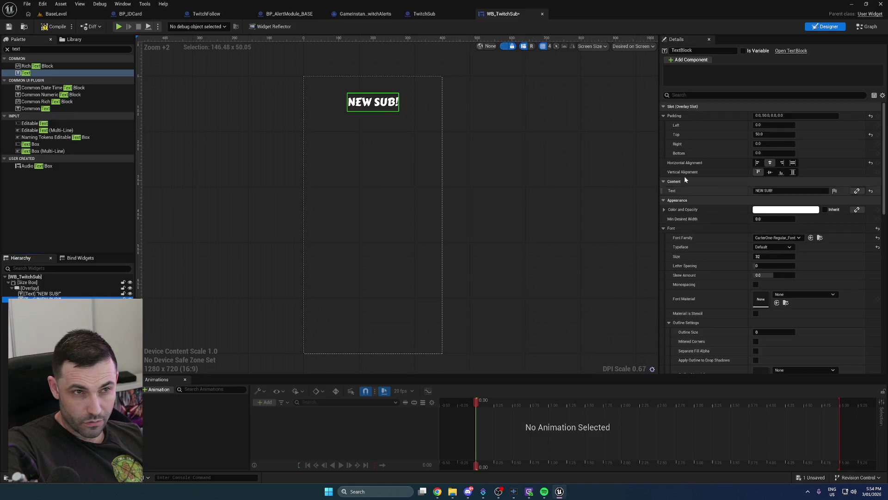
Make the duplicate read USERNAME, bottom-aligned, with top padding 0 and bottom padding 50
{"action": "left_click", "coordinate": [786, 191]}
{"action": "type", "text": "USERNAME"}
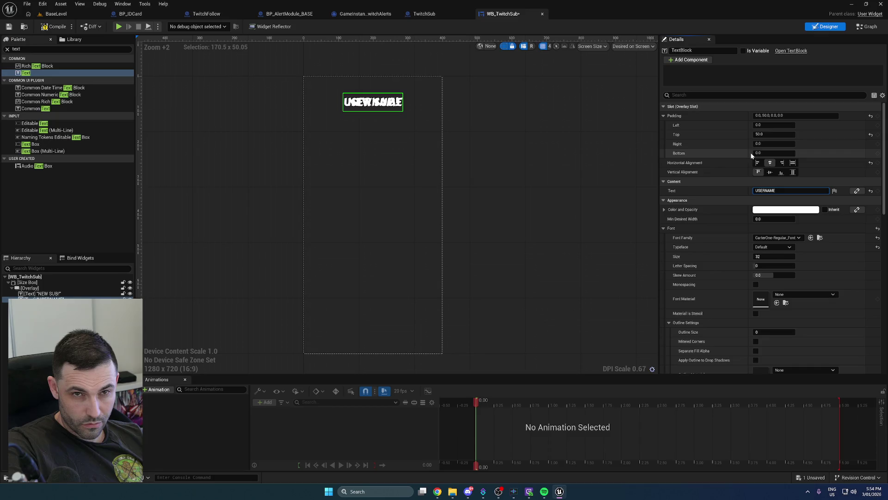
{"action": "left_click", "coordinate": [781, 173]}
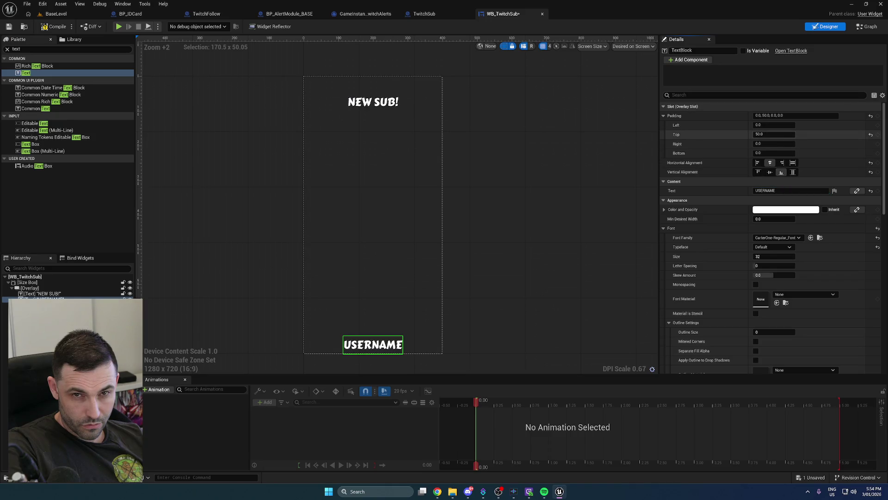
{"action": "left_click", "coordinate": [768, 135]}
{"action": "type", "text": "-100"}
{"action": "key", "text": "Return"}
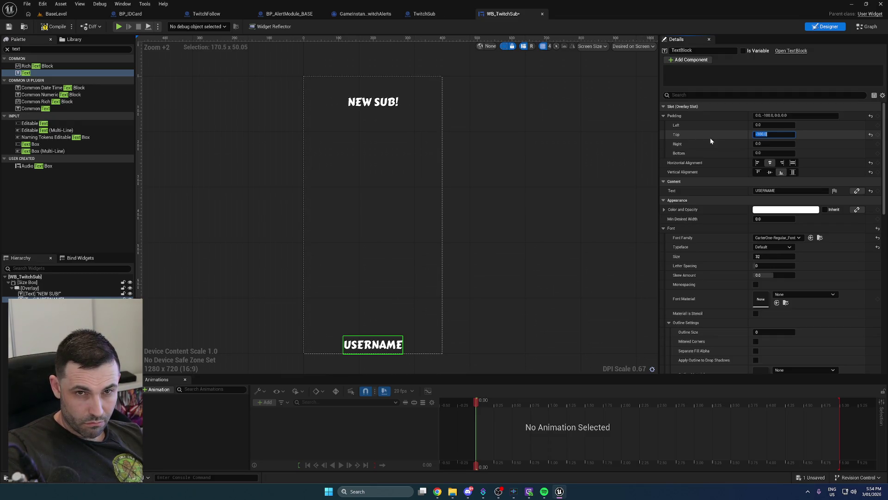
{"action": "type", "text": "50"}
{"action": "key", "text": "Return"}
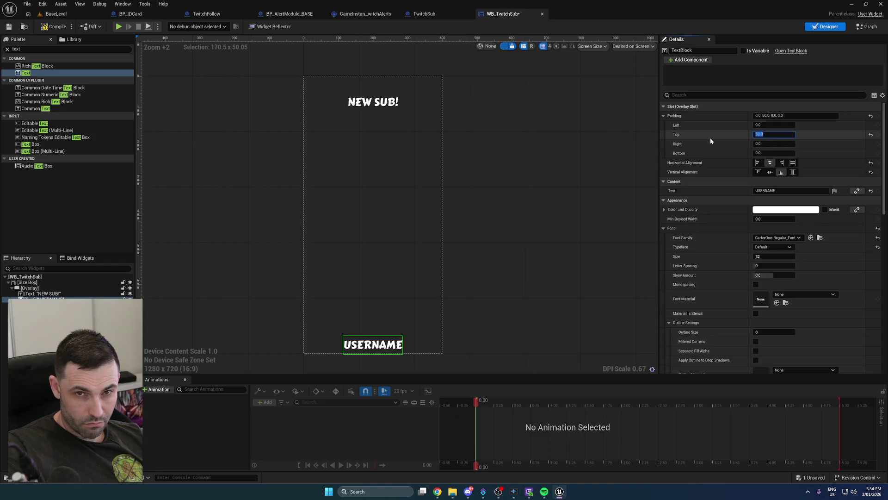
{"action": "left_click", "coordinate": [403, 343]}
{"action": "left_click", "coordinate": [779, 135]}
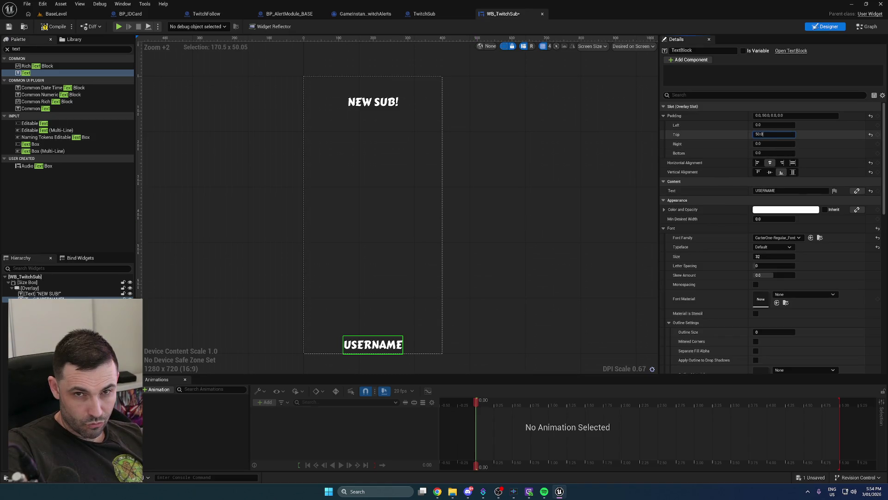
{"action": "type", "text": "0"}
{"action": "key", "text": "Tab"}
{"action": "key", "text": "Tab"}
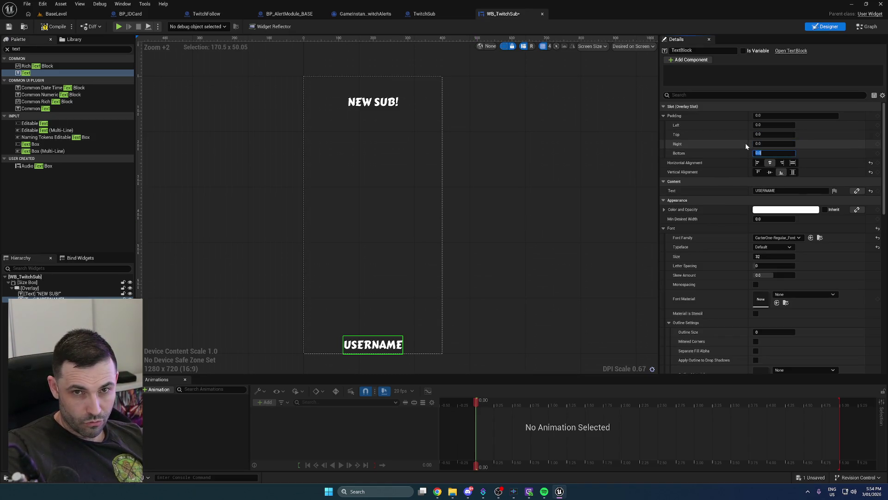
{"action": "type", "text": "50"}
{"action": "key", "text": "Return"}
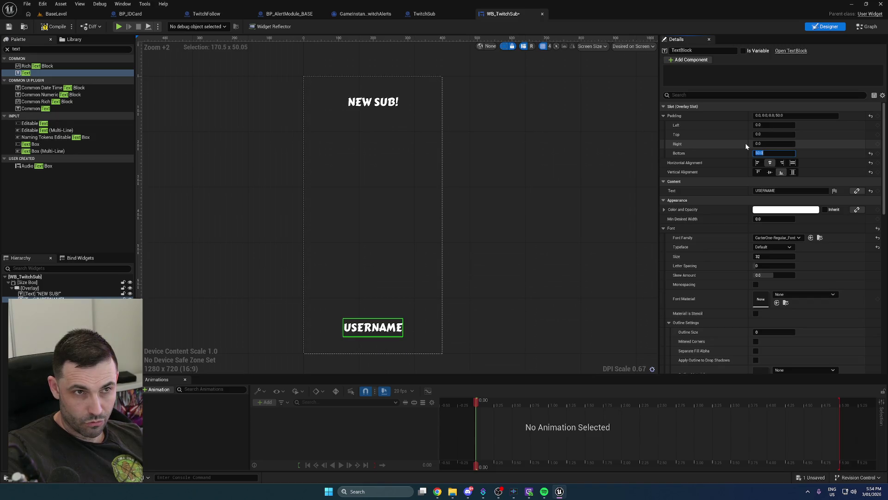
Set USERNAME's bottom padding to 100 and NEW SUB!'s top padding to 100
{"action": "left_click", "coordinate": [388, 107]}
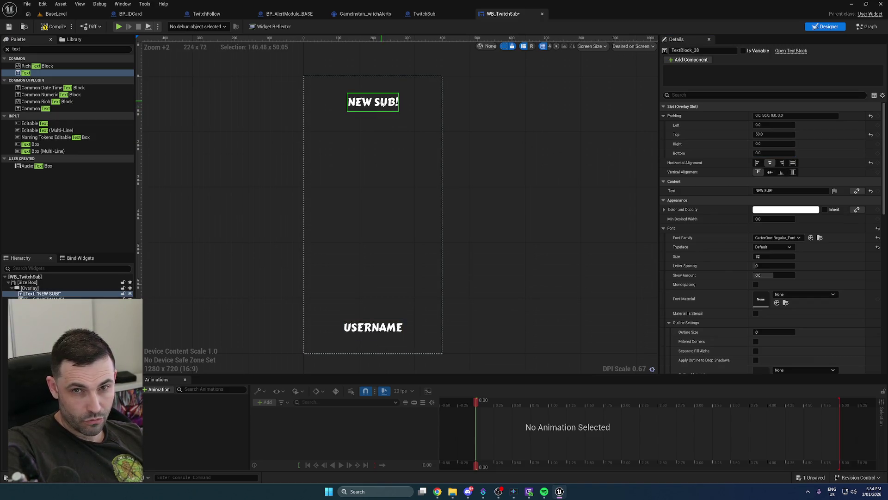
{"action": "left_click", "coordinate": [373, 327]}
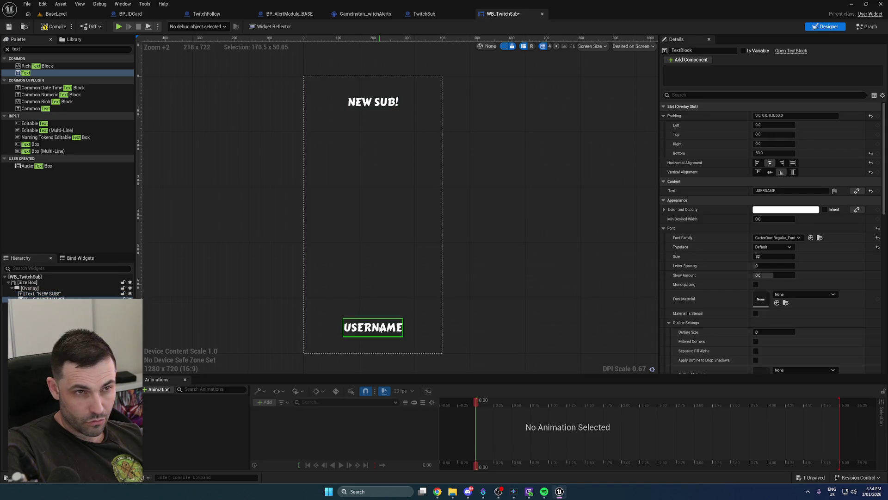
{"action": "left_click", "coordinate": [775, 153]}
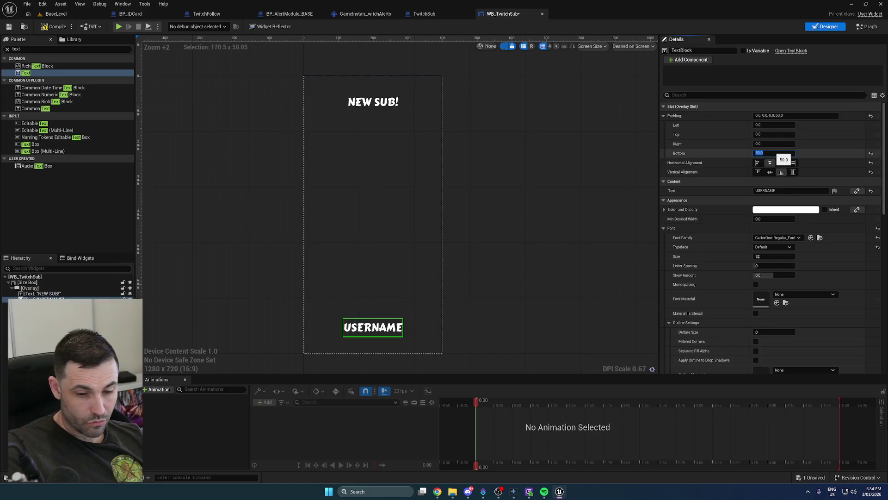
{"action": "type", "text": "100"}
{"action": "key", "text": "Return"}
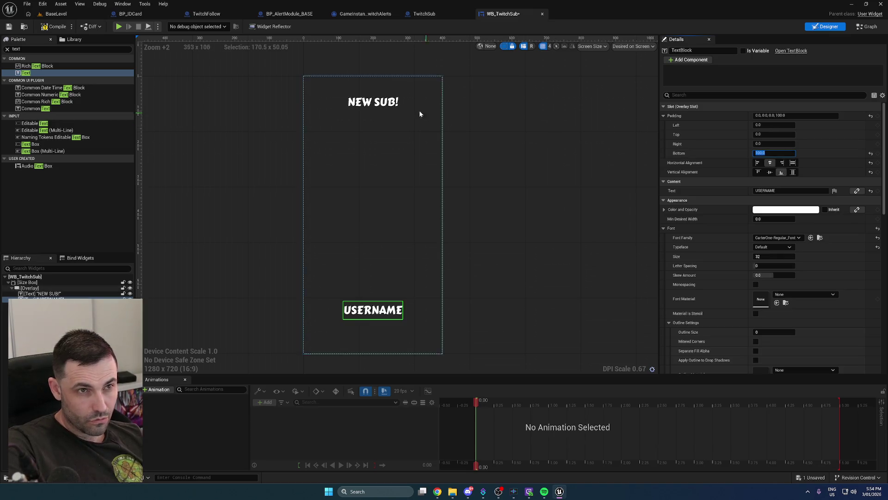
{"action": "left_click", "coordinate": [393, 104]}
{"action": "left_click", "coordinate": [771, 134]}
{"action": "type", "text": "100"}
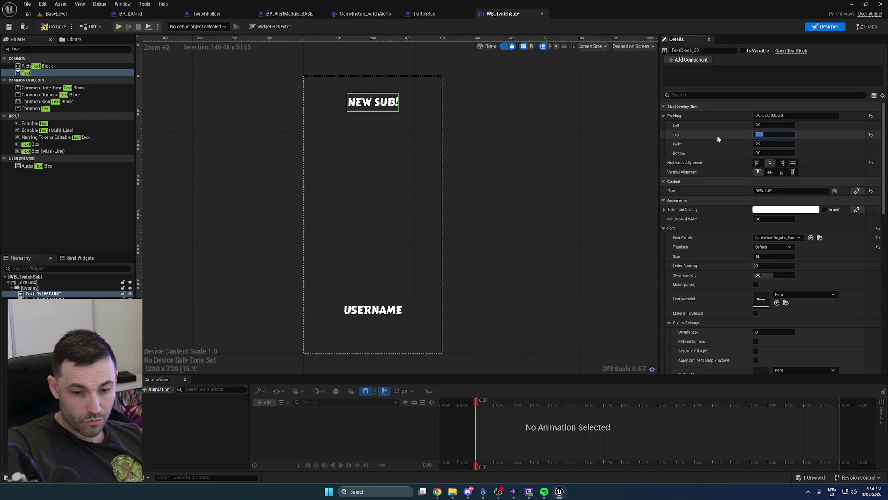
{"action": "key", "text": "Return"}
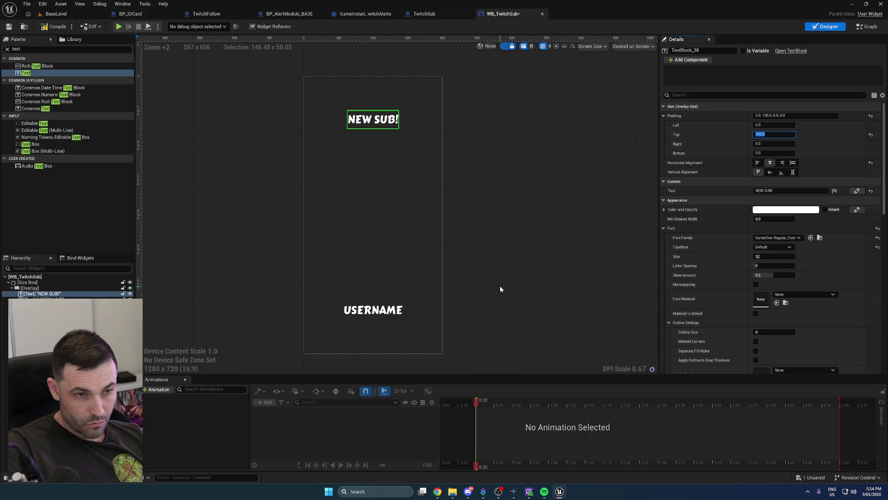
Mark the USERNAME text block as a variable and rename it Text_Username
{"action": "left_click", "coordinate": [499, 288]}
{"action": "left_click", "coordinate": [372, 119]}
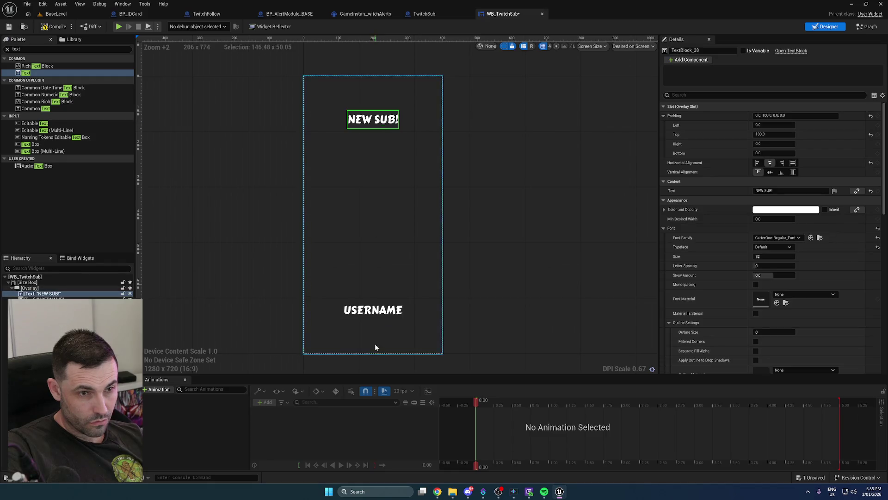
{"action": "left_click", "coordinate": [374, 315]}
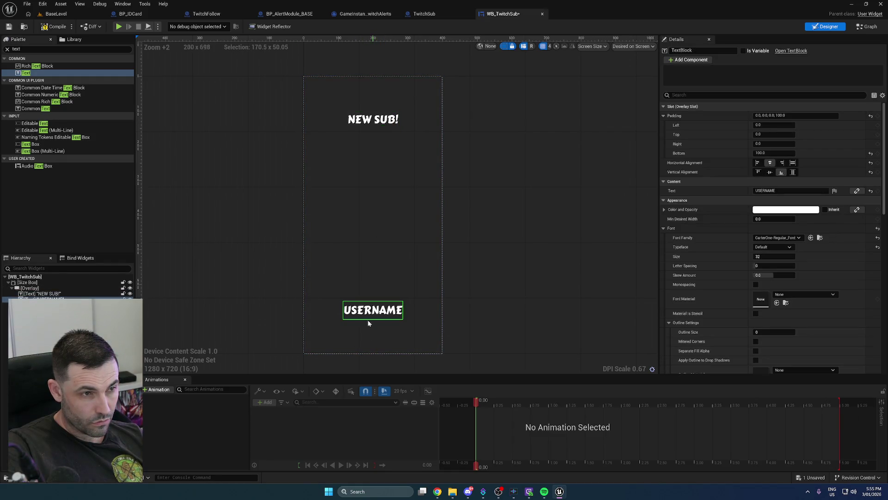
{"action": "left_click", "coordinate": [744, 50]}
{"action": "left_click", "coordinate": [689, 50]}
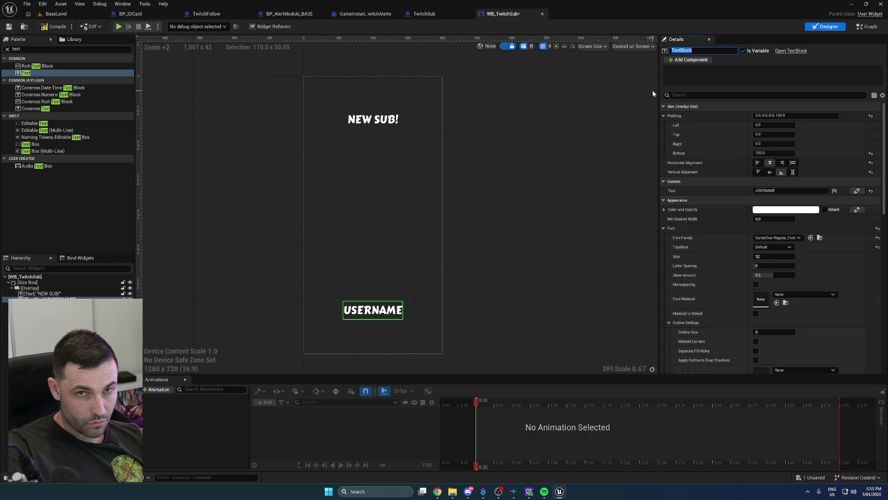
{"action": "type", "text": "Te"}
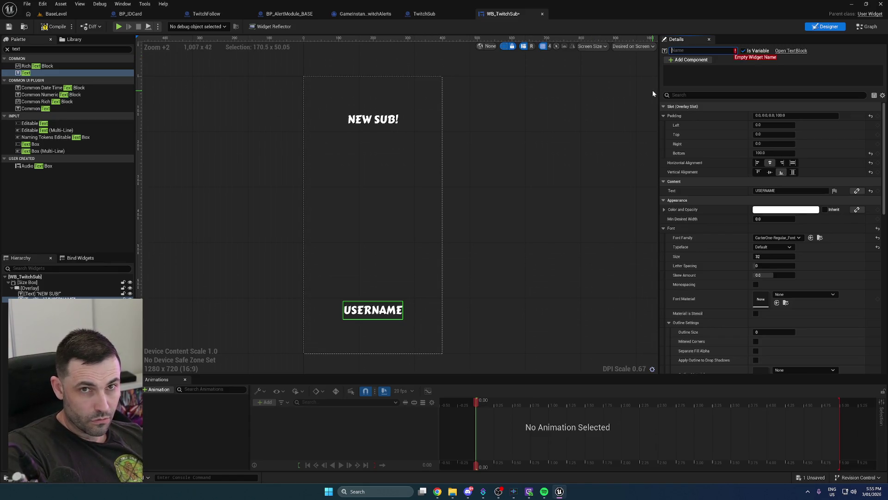
{"action": "type", "text": "xt_Us"}
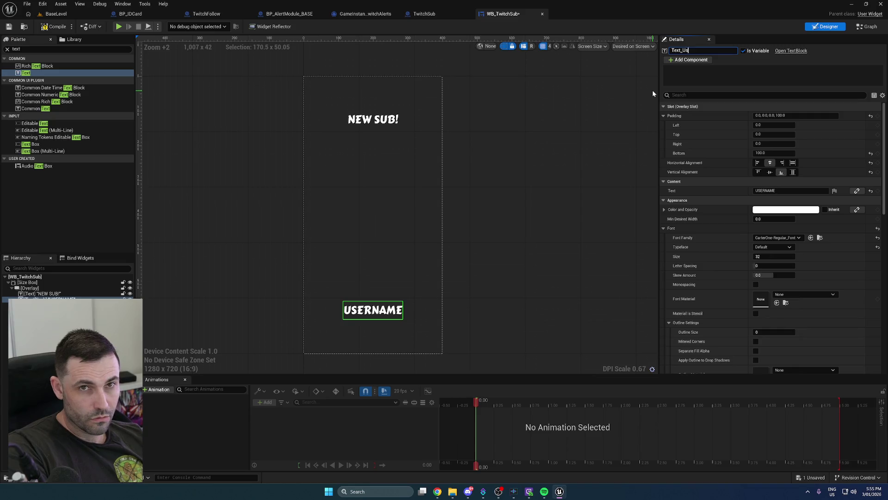
{"action": "type", "text": "ername"}
{"action": "key", "text": "Return"}
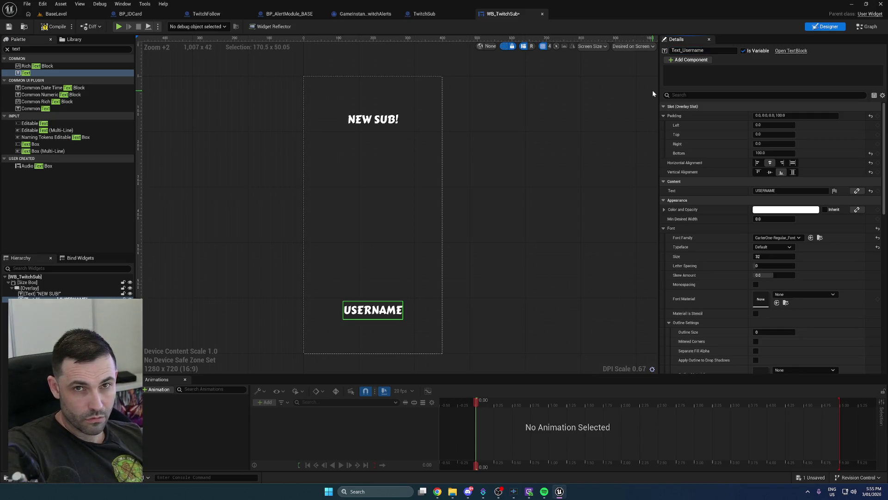
In the Graph, add an instance-editable Text variable named UsernameText, then compile and save
{"action": "left_click", "coordinate": [869, 26]}
{"action": "left_click_drag", "start_coordinate": [326, 238], "coordinate": [258, 229]}
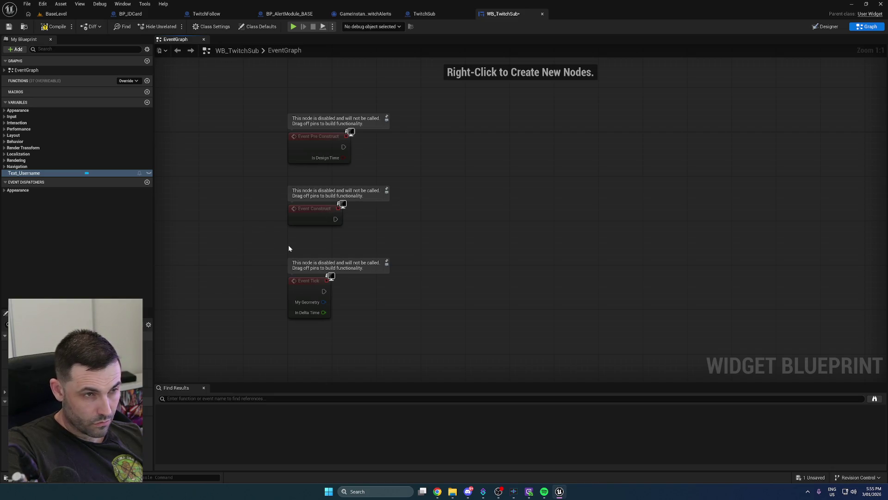
{"action": "left_click", "coordinate": [330, 159]}
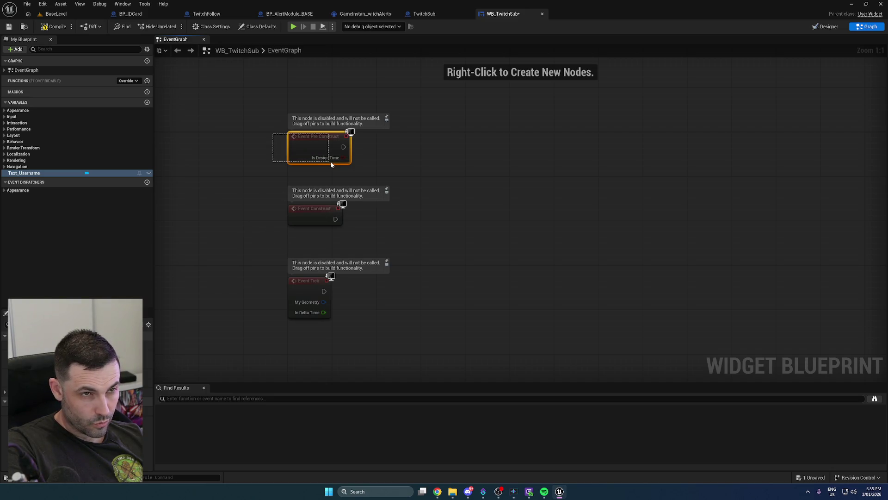
{"action": "left_click", "coordinate": [310, 215]}
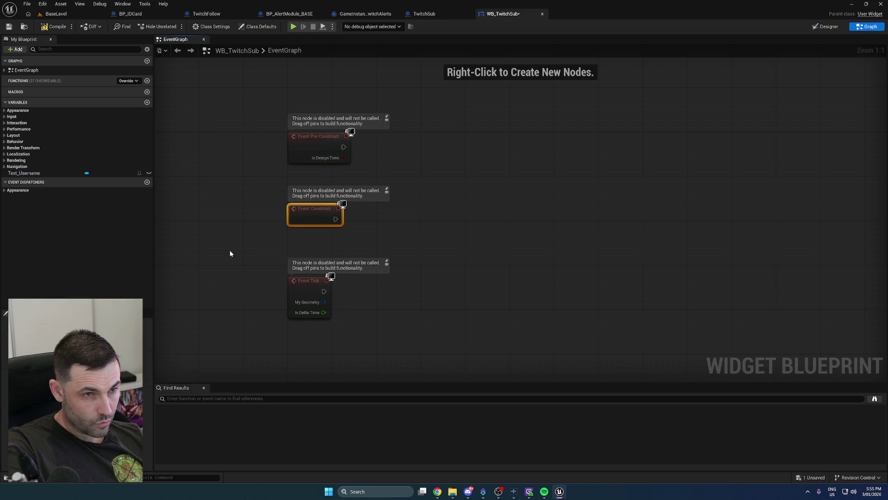
{"action": "left_click", "coordinate": [147, 102]}
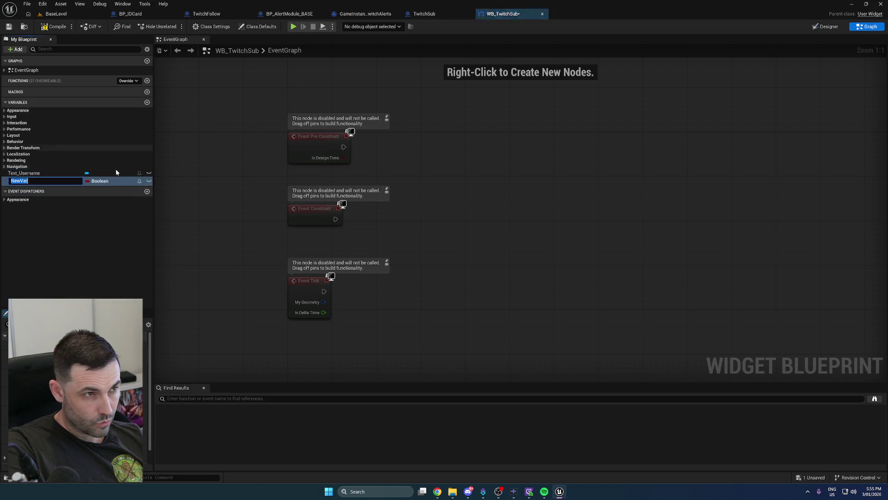
{"action": "left_click", "coordinate": [99, 180]}
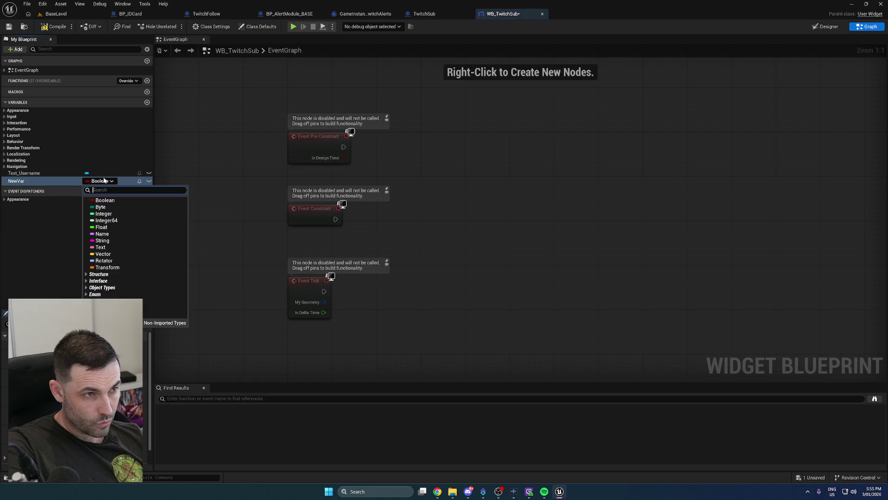
{"action": "left_click", "coordinate": [115, 247]}
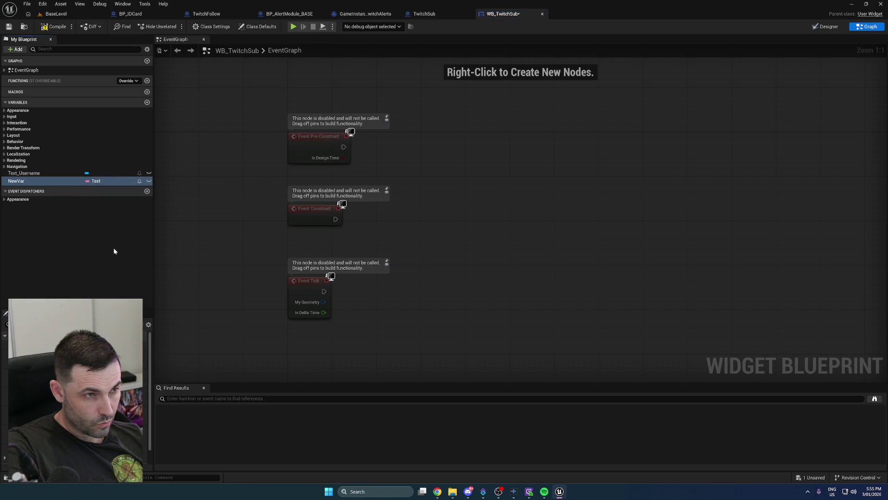
{"action": "left_click", "coordinate": [19, 181]}
{"action": "type", "text": "UsernameTe"}
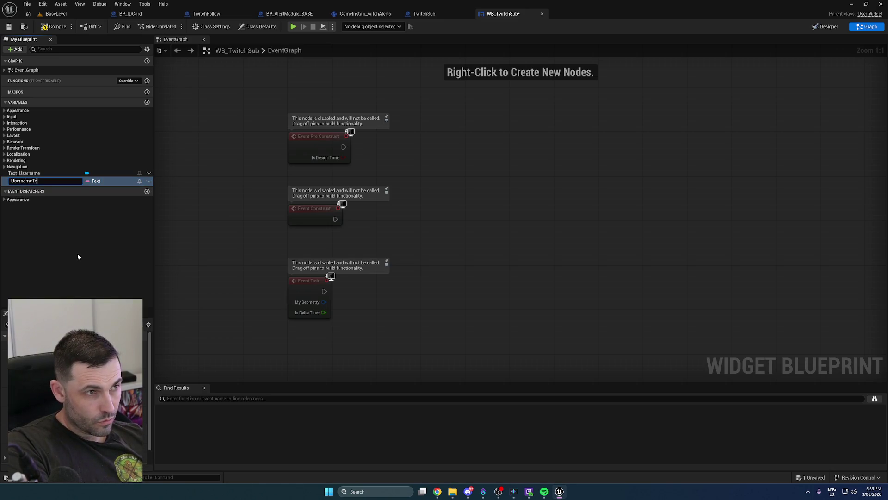
{"action": "type", "text": "xt"}
{"action": "key", "text": "Return"}
{"action": "left_click", "coordinate": [148, 181]}
{"action": "left_click", "coordinate": [58, 27]}
{"action": "left_click", "coordinate": [9, 27]}
Have Event Construct call SetText on Text_Username with UsernameText as In Text
{"action": "left_click", "coordinate": [30, 182]}
{"action": "left_click_drag", "start_coordinate": [30, 181], "coordinate": [330, 241]}
{"action": "left_click", "coordinate": [346, 248]}
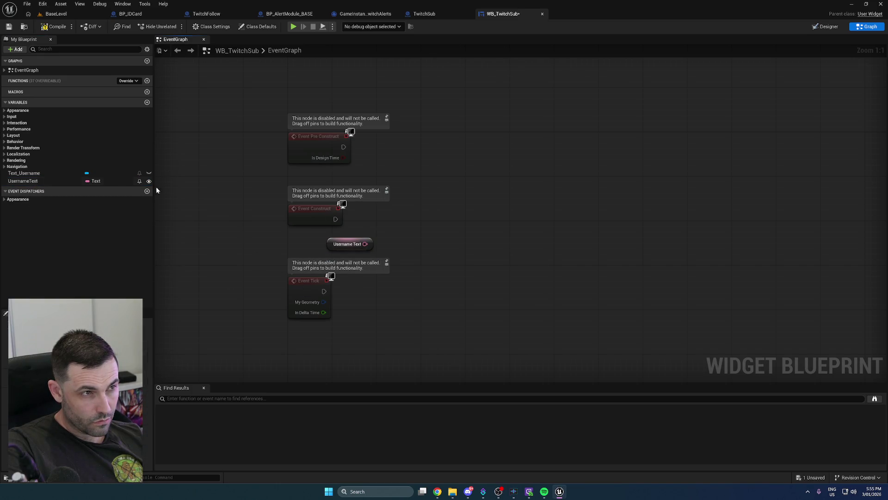
{"action": "mouse_move", "coordinate": [39, 173]}
{"action": "left_mouse_down"}
{"action": "mouse_move", "coordinate": [486, 250]}
{"action": "mouse_move", "coordinate": [565, 226]}
{"action": "mouse_move", "coordinate": [335, 218]}
{"action": "left_mouse_up"}
{"action": "type", "text": "set text"}
{"action": "left_click", "coordinate": [627, 347]}
{"action": "mouse_move", "coordinate": [365, 244]}
{"action": "left_mouse_down"}
{"action": "mouse_move", "coordinate": [572, 274]}
{"action": "mouse_move", "coordinate": [572, 258]}
{"action": "left_mouse_up"}
{"action": "left_click_drag", "start_coordinate": [592, 220], "coordinate": [576, 204]}
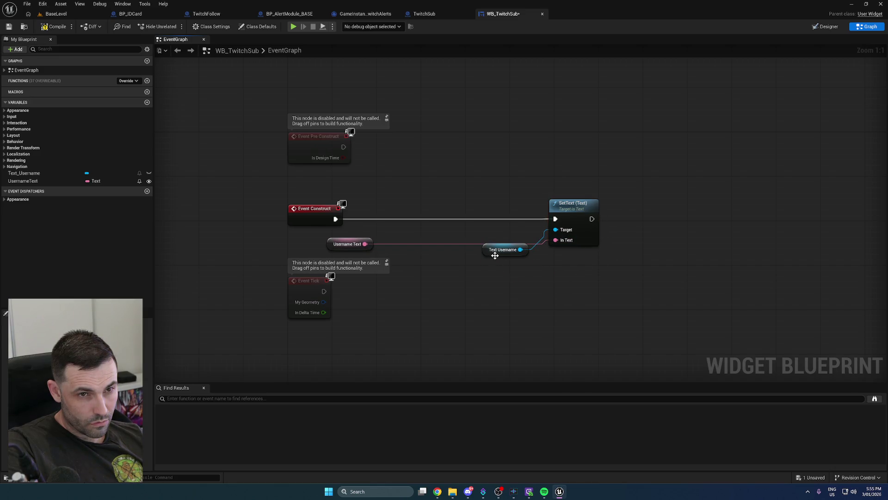
{"action": "left_click_drag", "start_coordinate": [494, 256], "coordinate": [472, 239]}
{"action": "left_click_drag", "start_coordinate": [369, 250], "coordinate": [463, 256]}
Delete the unused Event Pre Construct and Event Tick nodes and save the blueprint
{"action": "left_click_drag", "start_coordinate": [242, 143], "coordinate": [369, 154]}
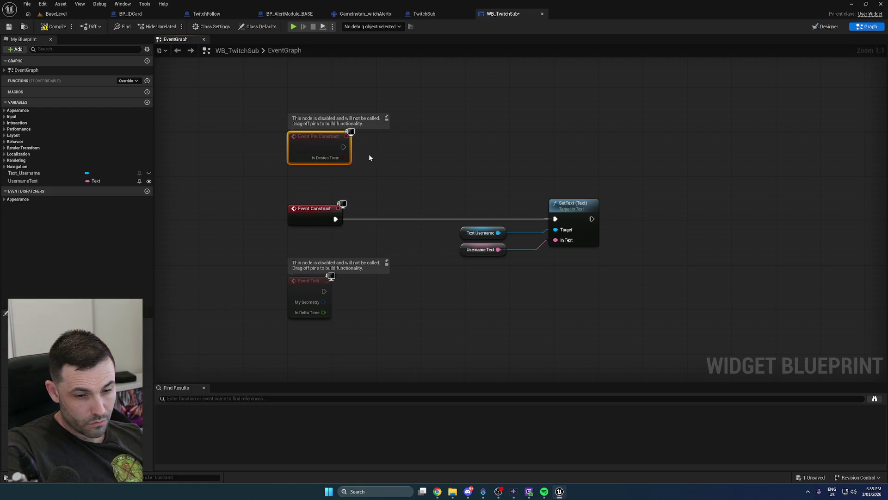
{"action": "key", "text": "Delete"}
{"action": "left_click", "coordinate": [286, 308]}
{"action": "key", "text": "Delete"}
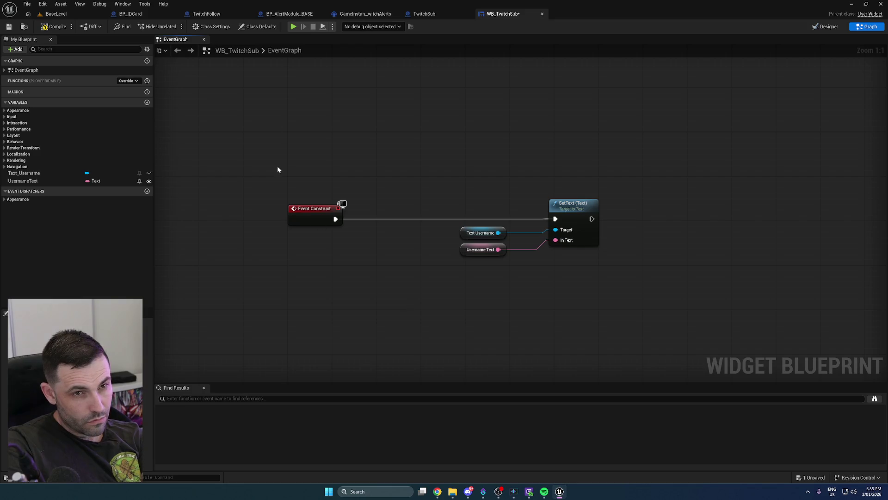
{"action": "left_click", "coordinate": [13, 27]}
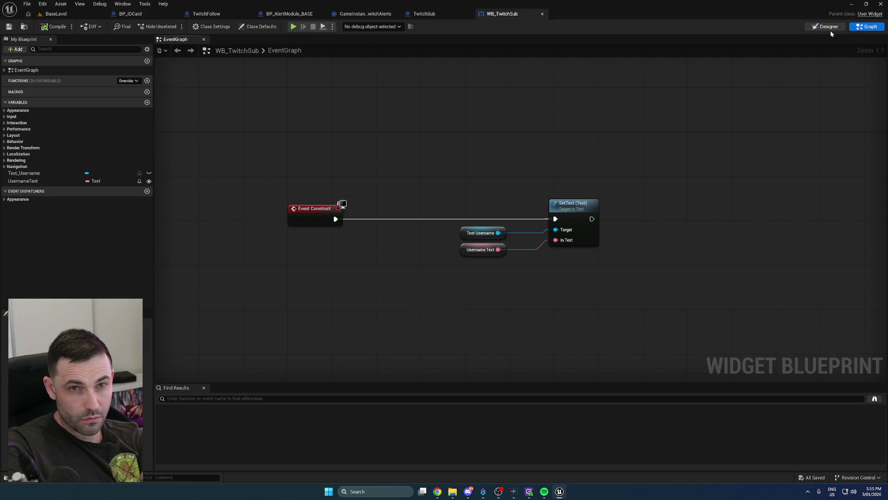
Return to the Designer to view the 400 × 800 box with NEW SUB! and USERNAME
{"action": "left_click", "coordinate": [828, 26]}
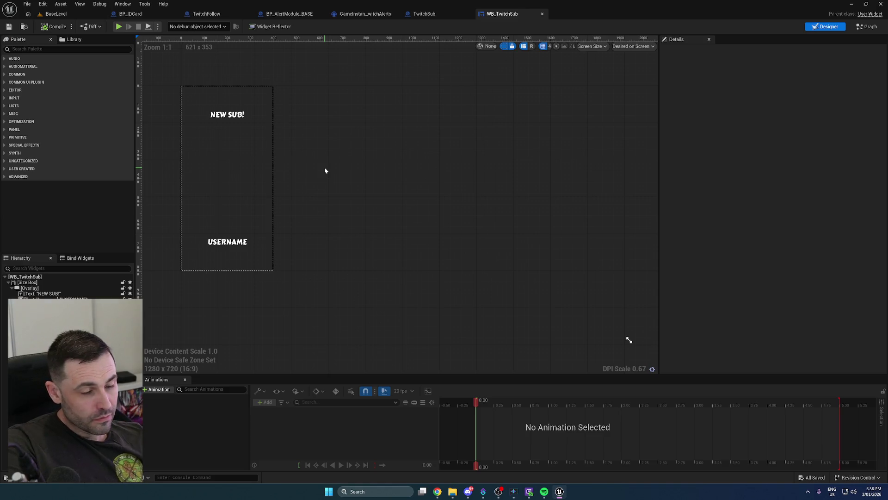
{"action": "scroll", "coordinate": [301, 156], "scroll_direction": "up", "scroll_amount": 4}
{"action": "scroll", "coordinate": [390, 171], "scroll_direction": "down", "scroll_amount": 3}
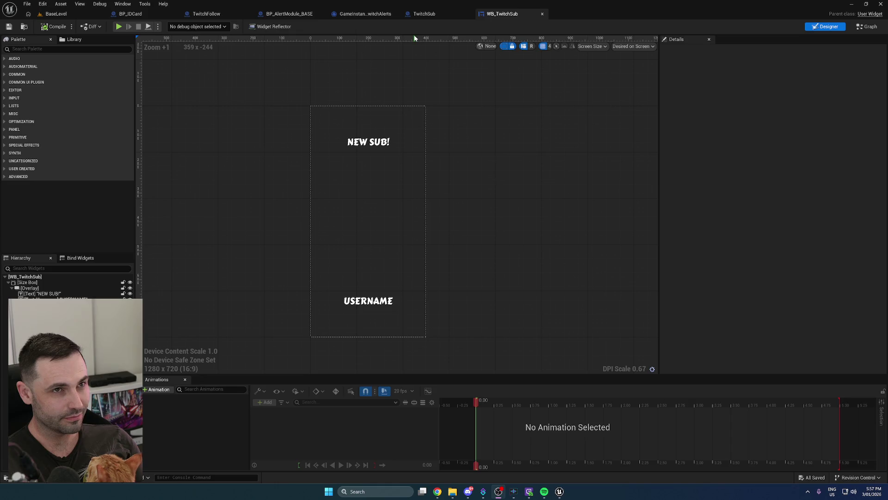
From the TwitchSub tab, open BP_PFPScroll from DynamicAssets/ProfilePicScroll in the Content Drawer
{"action": "left_click", "coordinate": [424, 13]}
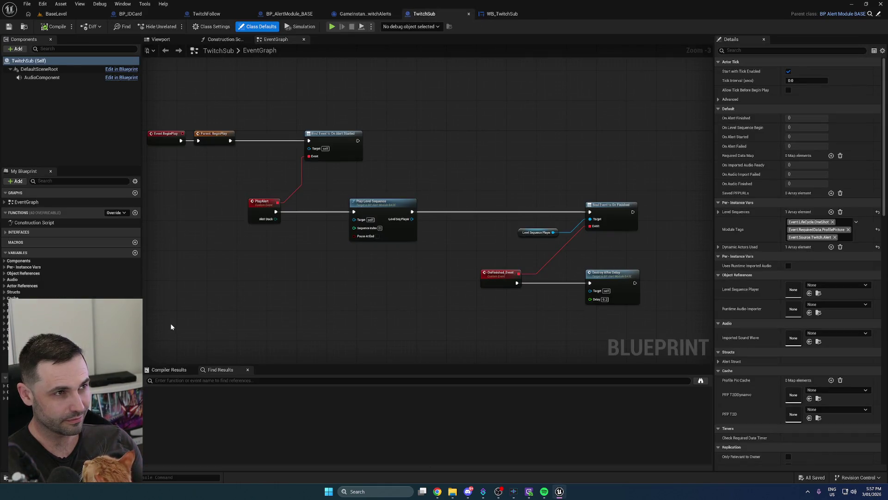
{"action": "left_click", "coordinate": [6, 477]}
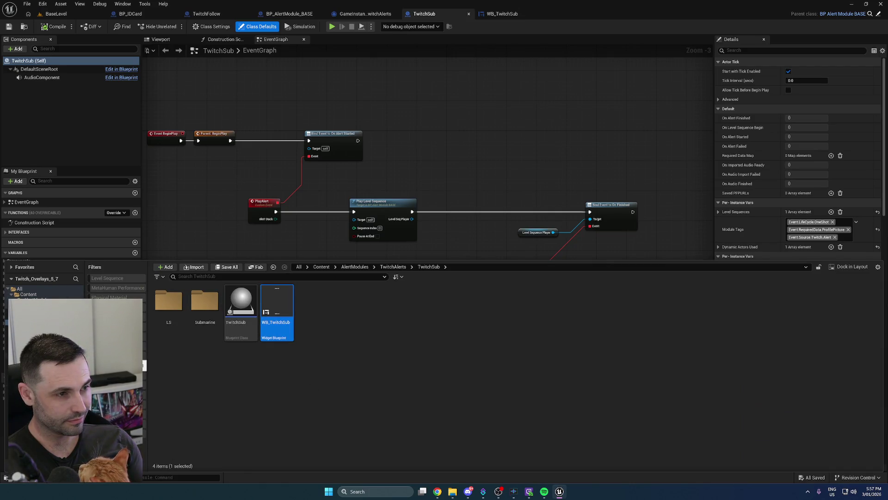
{"action": "left_click", "coordinate": [37, 355]}
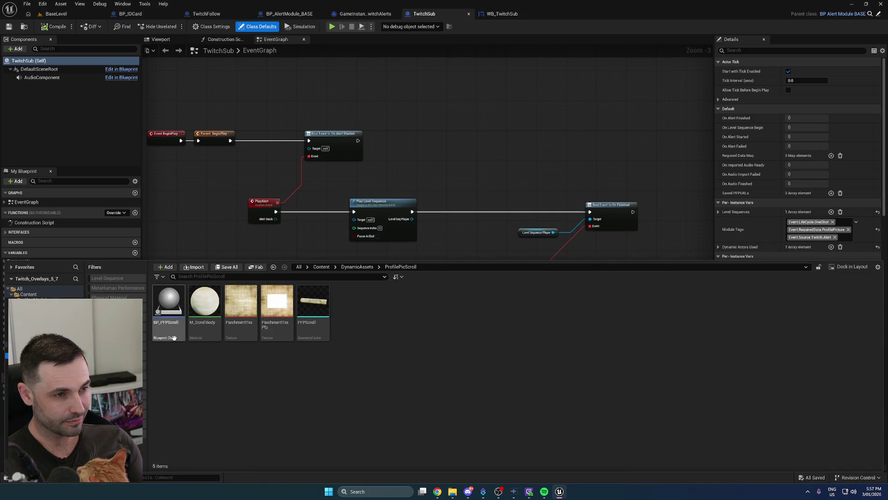
{"action": "left_click", "coordinate": [175, 340]}
{"action": "double_click", "coordinate": [175, 339]}
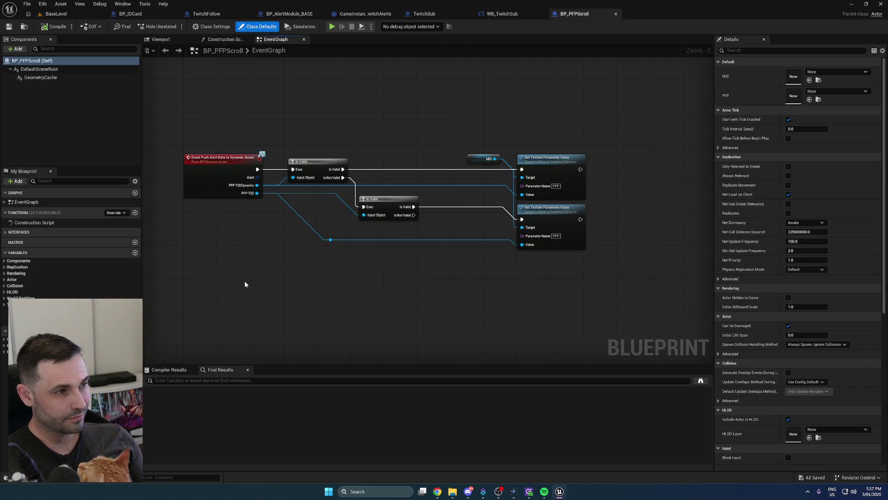
{"action": "mouse_move", "coordinate": [202, 289]}
{"action": "left_mouse_down"}
{"action": "mouse_move", "coordinate": [193, 280]}
{"action": "mouse_move", "coordinate": [205, 304]}
{"action": "left_mouse_up"}
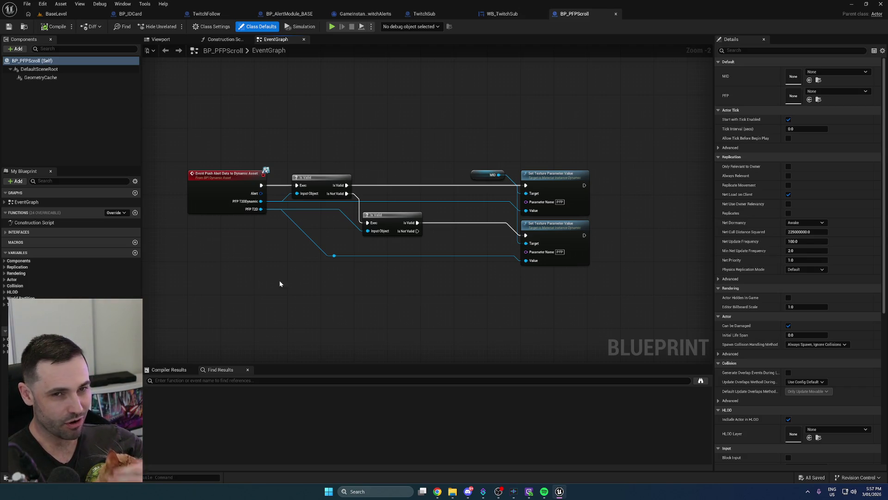
{"action": "mouse_move", "coordinate": [476, 286]}
{"action": "left_mouse_down"}
{"action": "mouse_move", "coordinate": [373, 276]}
{"action": "mouse_move", "coordinate": [428, 291]}
{"action": "left_mouse_up"}
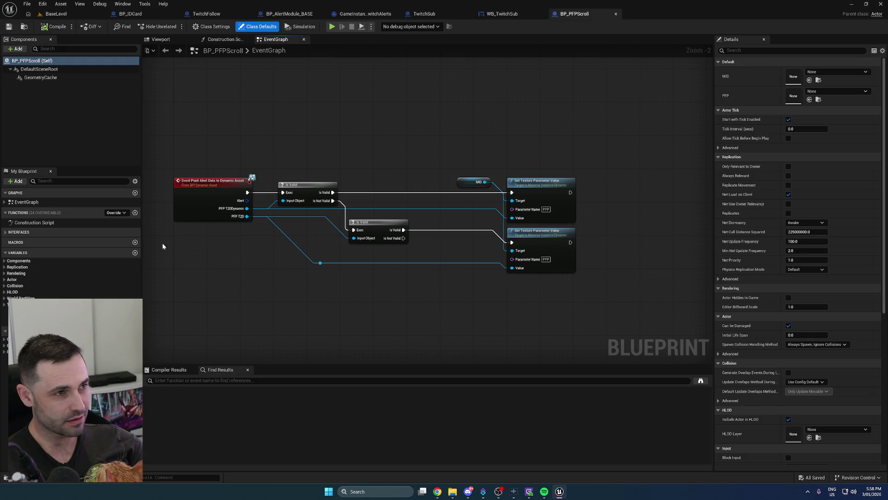
{"action": "left_click", "coordinate": [38, 69]}
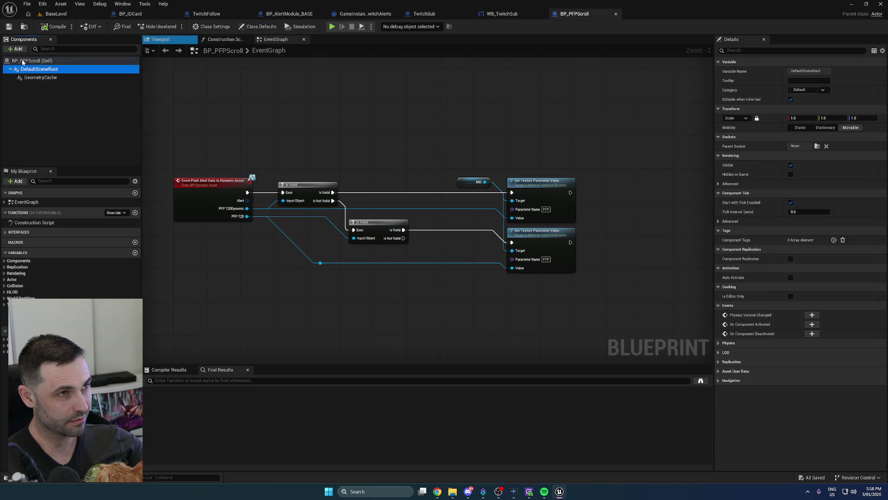
Add a Widget component under BP_PFPScroll's scene root
{"action": "left_click", "coordinate": [17, 48]}
{"action": "type", "text": "widg"}
{"action": "left_click", "coordinate": [18, 69]}
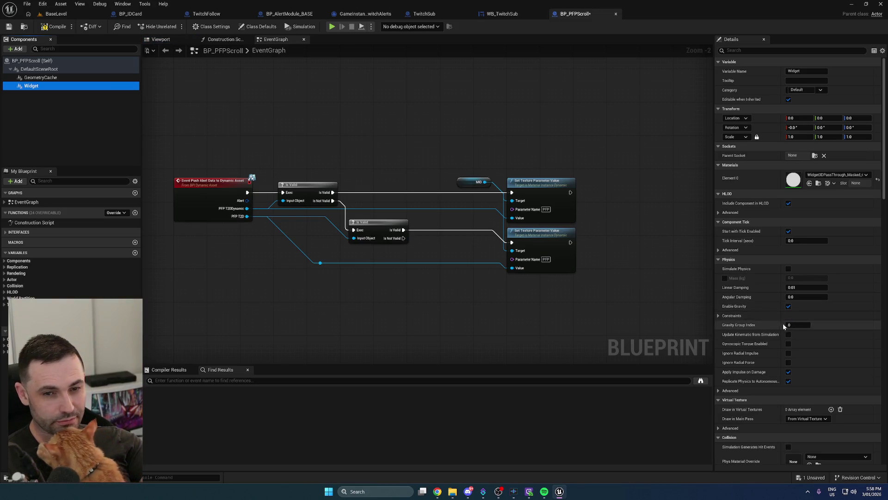
{"action": "scroll", "coordinate": [770, 331], "scroll_direction": "down", "scroll_amount": 5}
{"action": "scroll", "coordinate": [763, 332], "scroll_direction": "down", "scroll_amount": 10}
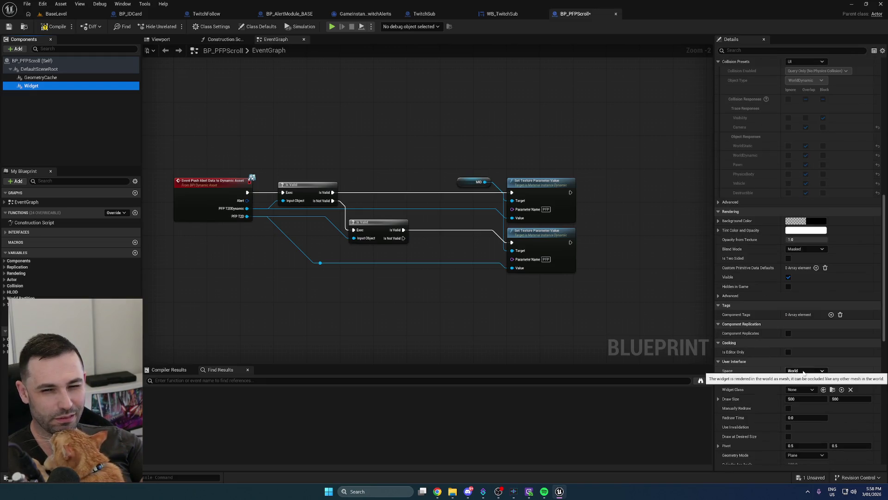
Set the Widget Class to WB_TwitchSub and enable Draw at Desired Size
{"action": "left_click", "coordinate": [803, 391]}
{"action": "type", "text": "wb"}
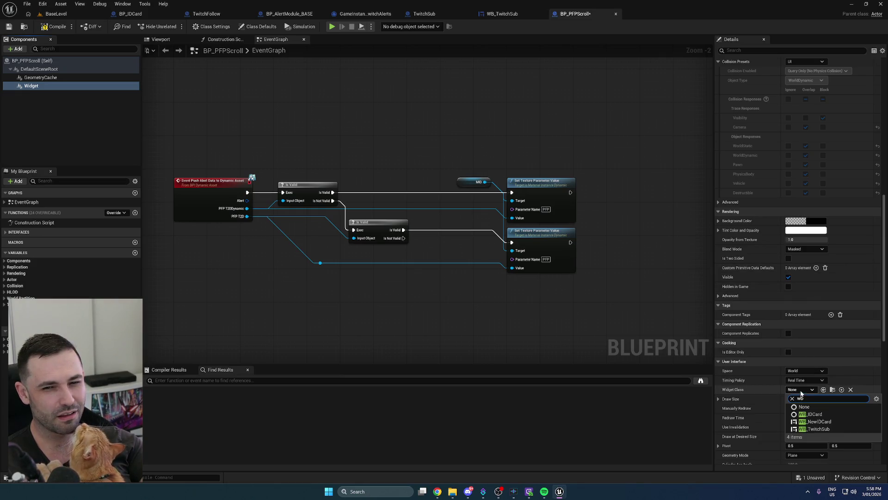
{"action": "left_click", "coordinate": [823, 429]}
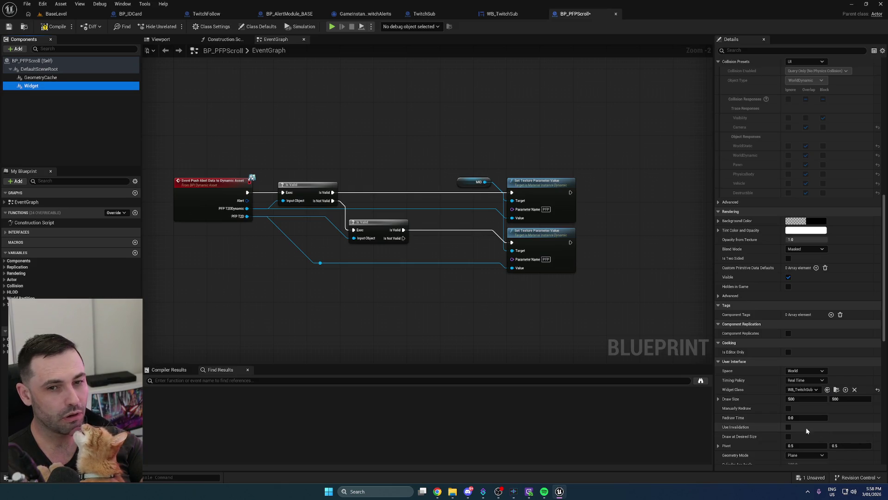
{"action": "left_click", "coordinate": [788, 436]}
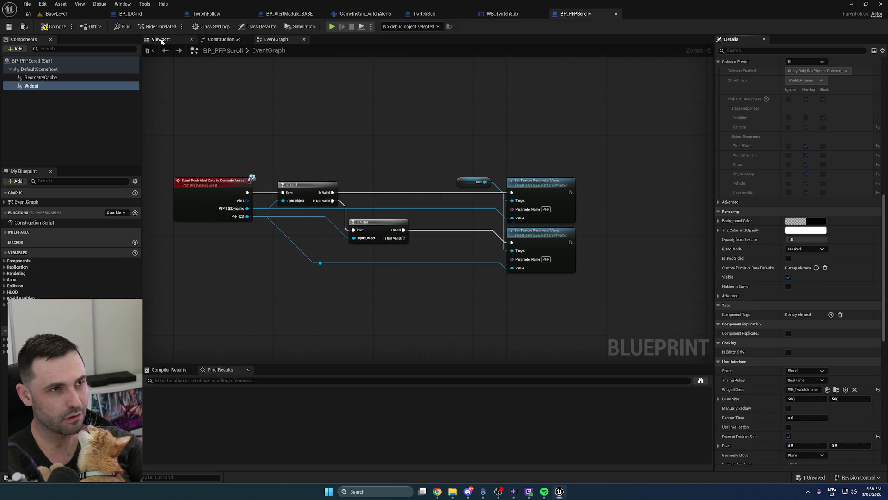
{"action": "left_click", "coordinate": [162, 39]}
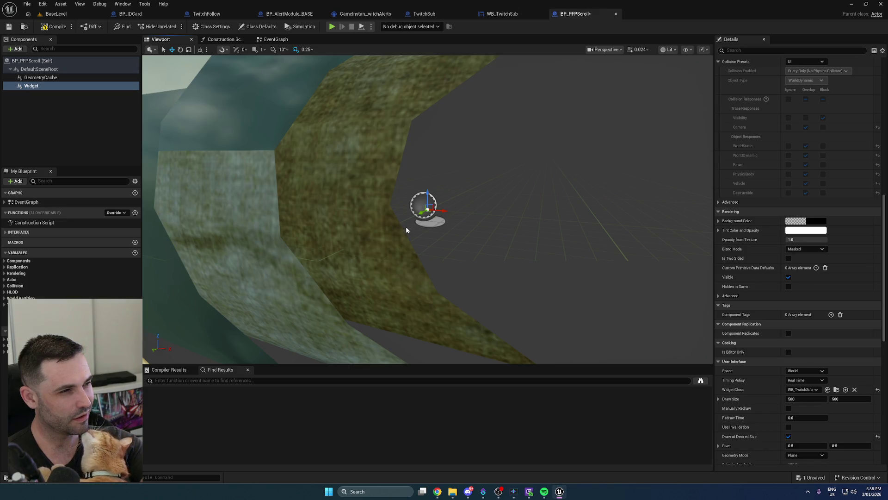
Rotate the widget 90° in yaw so its text faces the camera
{"action": "scroll", "coordinate": [406, 226], "scroll_direction": "down", "scroll_amount": 5}
{"action": "scroll", "coordinate": [414, 238], "scroll_direction": "up", "scroll_amount": 3}
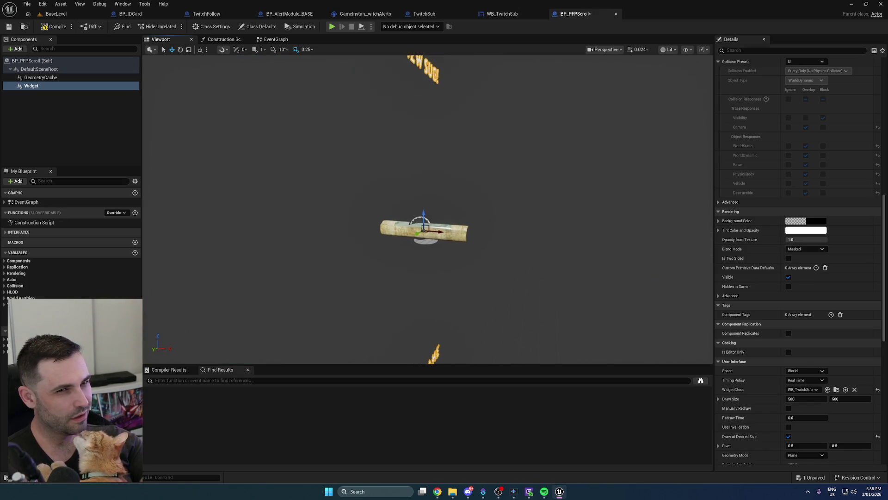
{"action": "scroll", "coordinate": [455, 257], "scroll_direction": "up", "scroll_amount": 1}
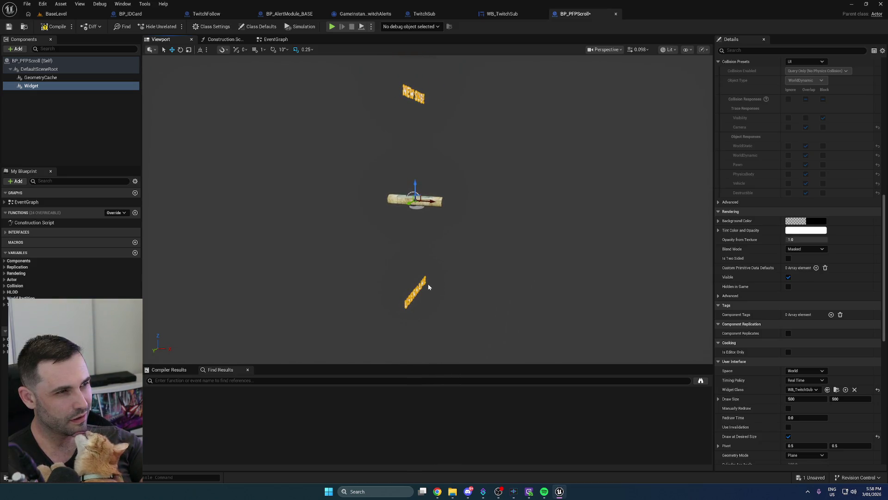
{"action": "key", "text": "e"}
{"action": "left_click_drag", "start_coordinate": [422, 206], "coordinate": [562, 275]}
{"action": "key", "text": "ctrl+z"}
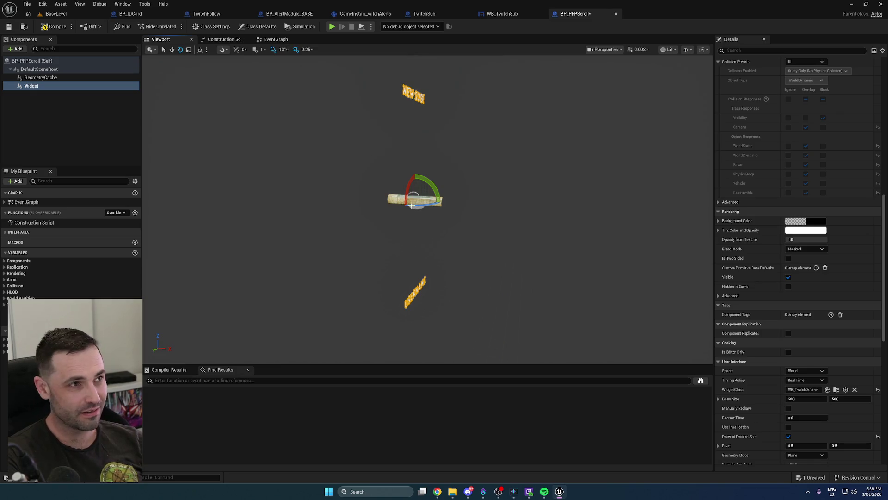
{"action": "left_click_drag", "start_coordinate": [428, 224], "coordinate": [562, 275]}
{"action": "scroll", "coordinate": [562, 275], "scroll_direction": "up", "scroll_amount": 3}
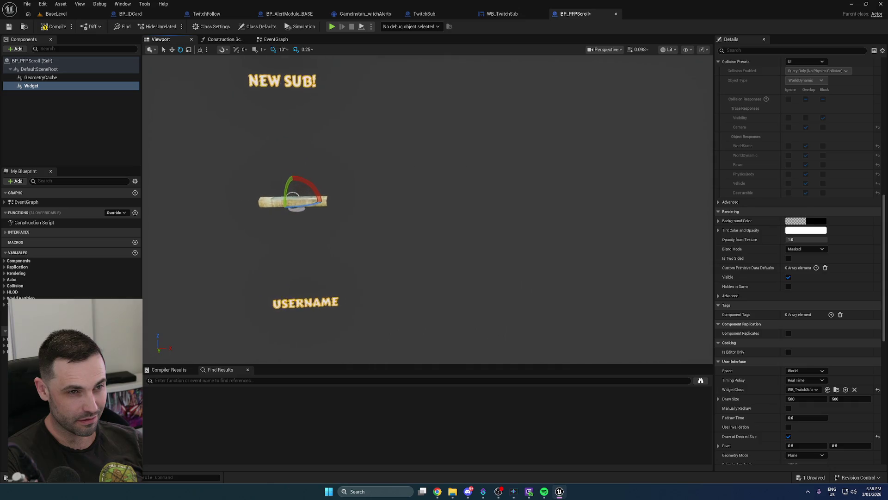
{"action": "scroll", "coordinate": [417, 208], "scroll_direction": "up", "scroll_amount": 1}
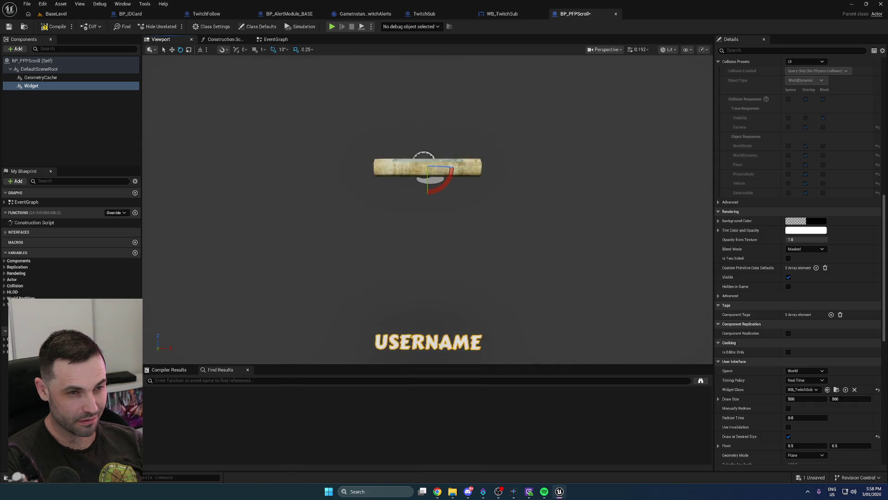
{"action": "key", "text": "f"}
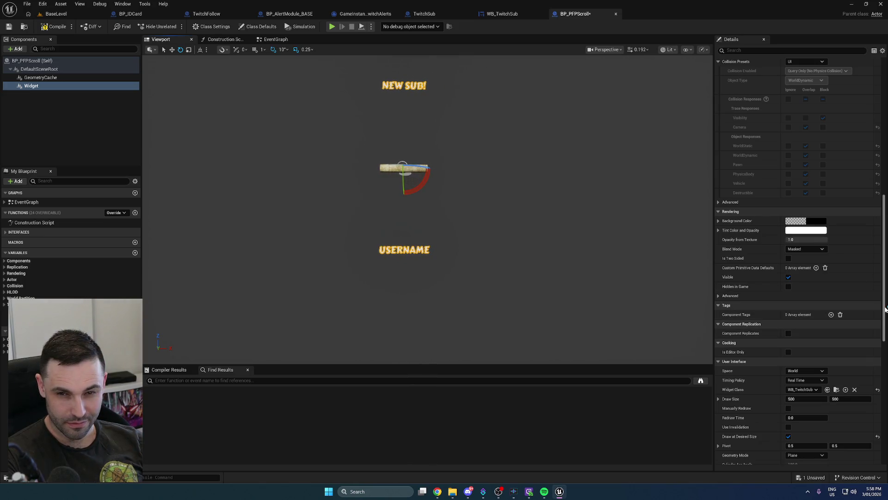
{"action": "scroll", "coordinate": [886, 309], "scroll_direction": "up", "scroll_amount": 15}
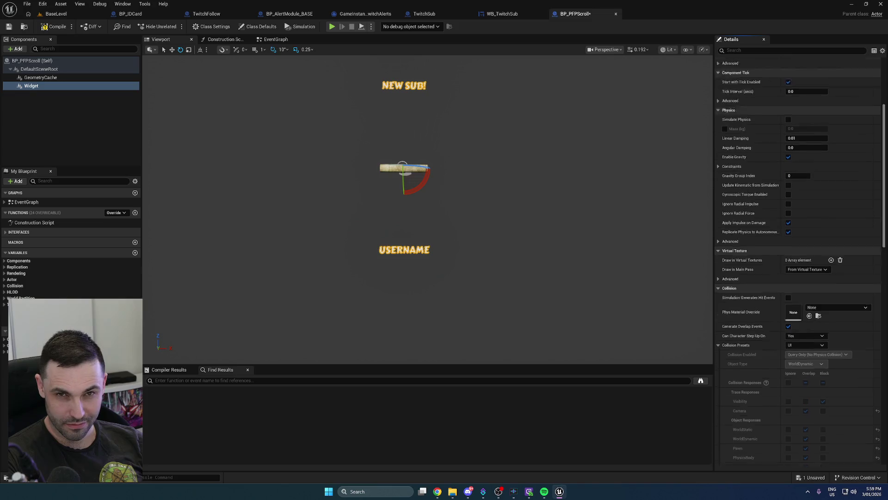
Scale the widget to 0.5725, lower it, and save the blueprint
{"action": "left_click_drag", "start_coordinate": [812, 136], "coordinate": [790, 137]}
{"action": "key", "text": "w"}
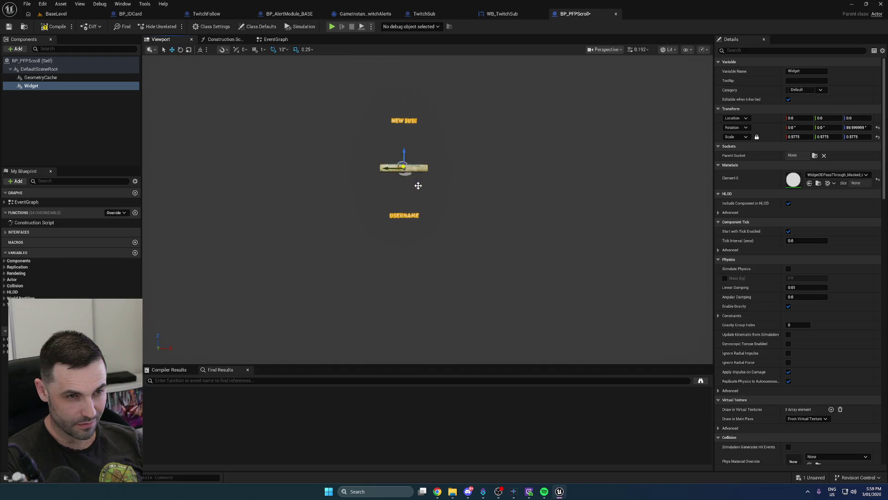
{"action": "left_click_drag", "start_coordinate": [404, 155], "coordinate": [408, 186]}
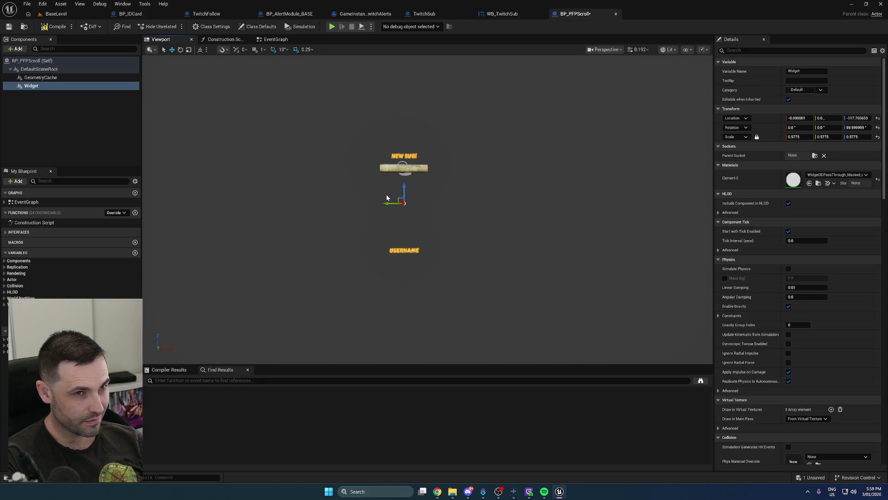
{"action": "scroll", "coordinate": [386, 198], "scroll_direction": "up", "scroll_amount": 3}
{"action": "key", "text": "ctrl+s"}
{"action": "left_click_drag", "start_coordinate": [334, 93], "coordinate": [252, 103]}
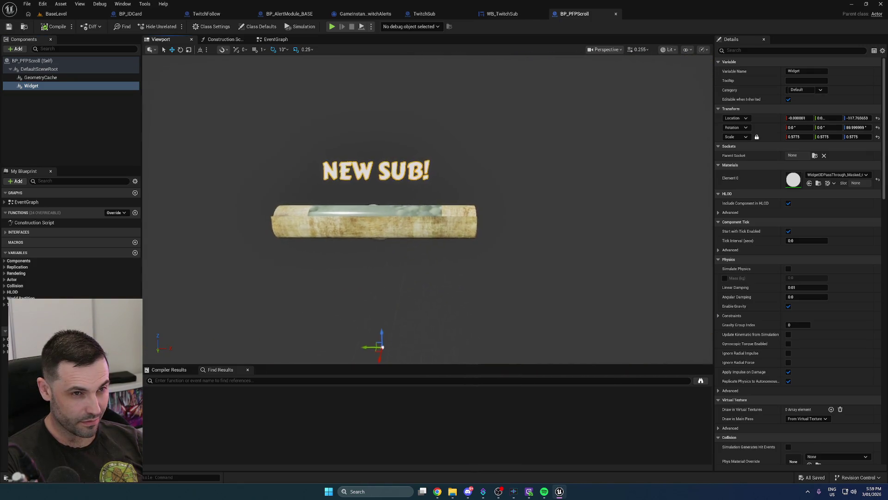
{"action": "key", "text": "f"}
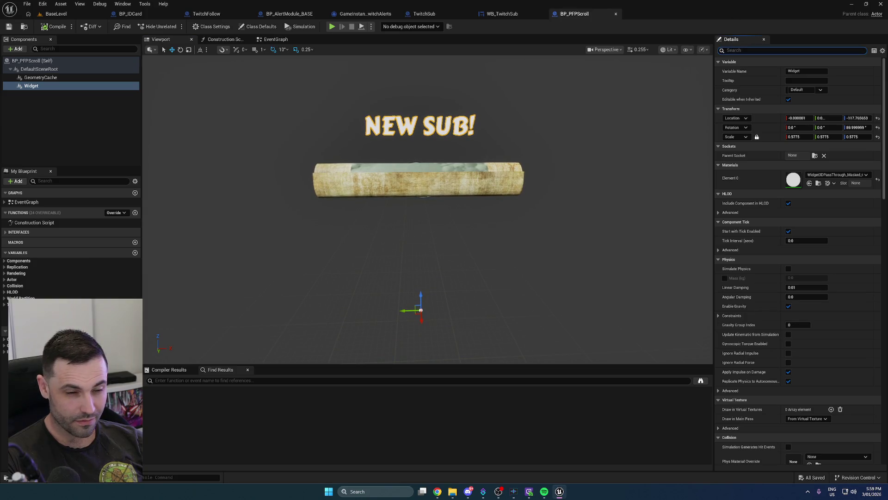
Enable Render CustomDepth Pass with stencil 10, save, and add a Widget reference in the graph
{"action": "type", "text": "custom"}
{"action": "left_click", "coordinate": [790, 146]}
{"action": "left_click_drag", "start_coordinate": [793, 156], "coordinate": [803, 156]}
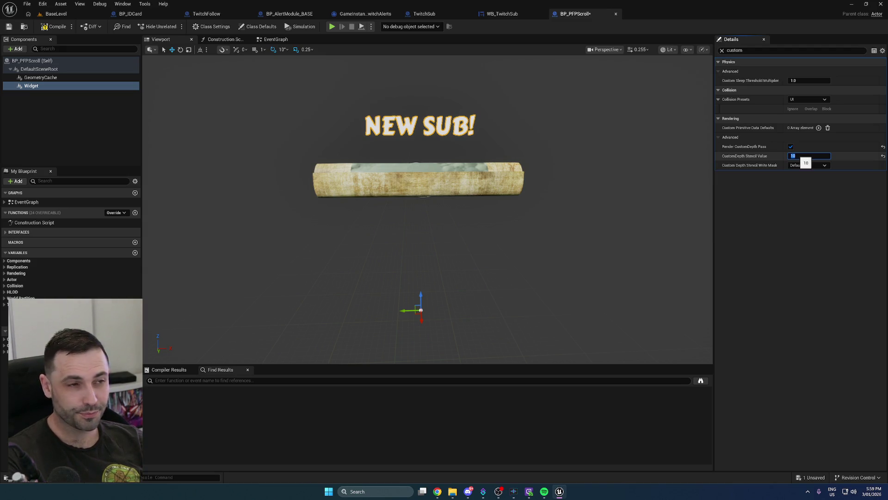
{"action": "left_click", "coordinate": [8, 27]}
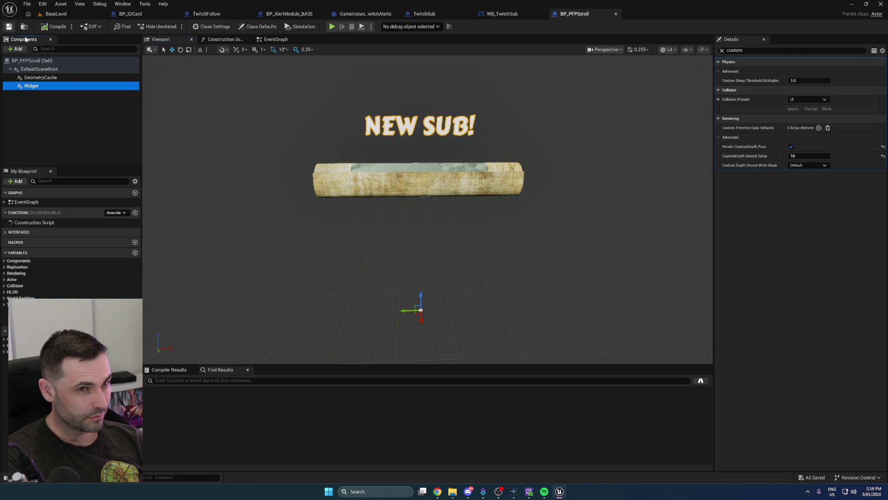
{"action": "left_click", "coordinate": [276, 39]}
{"action": "mouse_move", "coordinate": [85, 86]}
{"action": "left_mouse_down"}
{"action": "mouse_move", "coordinate": [268, 279]}
{"action": "mouse_move", "coordinate": [337, 311]}
{"action": "mouse_move", "coordinate": [399, 316]}
{"action": "left_mouse_up"}
Add a Get User Widget Object node and line up the Widget node with it
{"action": "type", "text": "get user wid"}
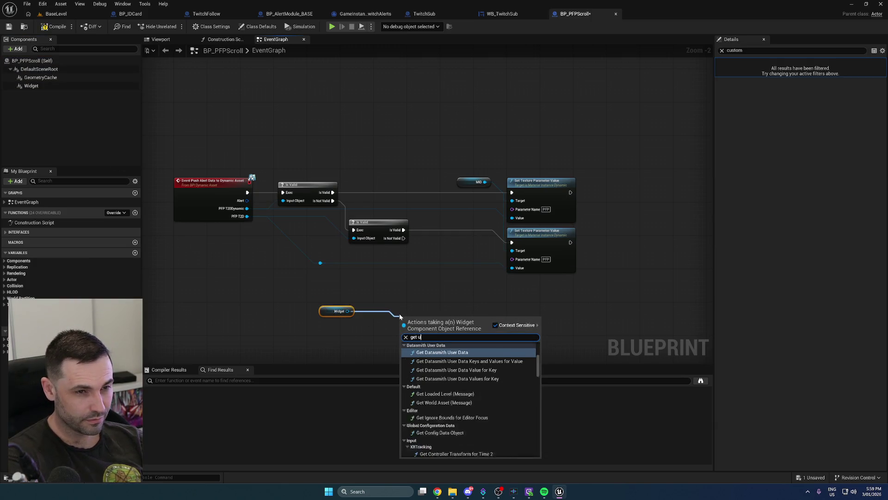
{"action": "key", "text": "Return"}
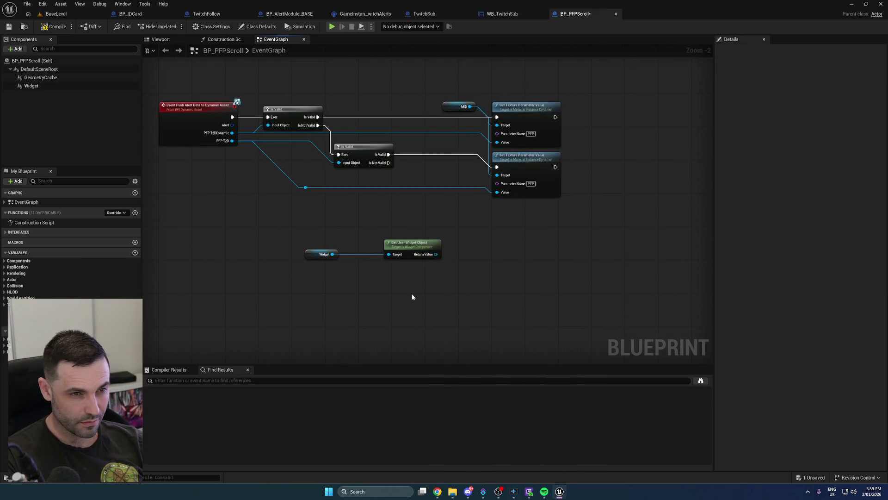
{"action": "mouse_move", "coordinate": [322, 255]}
{"action": "left_mouse_down"}
{"action": "mouse_move", "coordinate": [356, 256]}
{"action": "mouse_move", "coordinate": [435, 294]}
{"action": "left_mouse_up"}
{"action": "key", "text": "q"}
{"action": "left_click", "coordinate": [389, 294]}
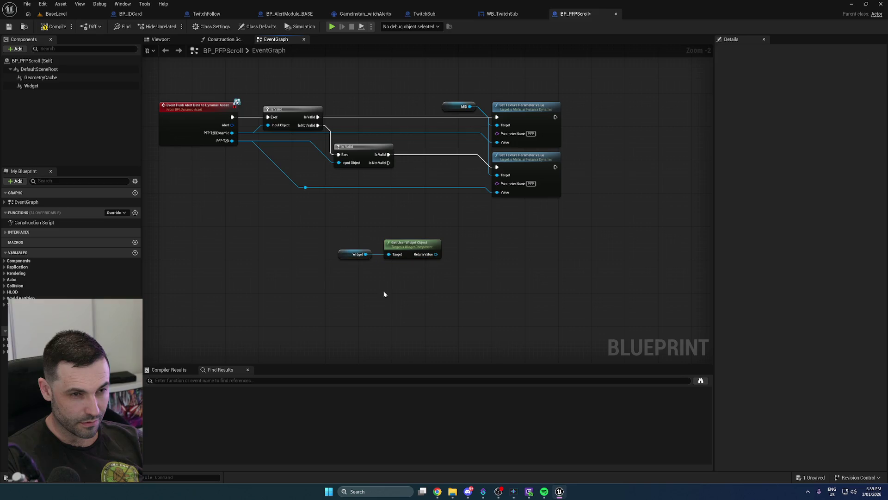
Add another Widget reference with a Set Widget node and move them right
{"action": "mouse_move", "coordinate": [55, 87]}
{"action": "left_mouse_down"}
{"action": "mouse_move", "coordinate": [381, 304]}
{"action": "mouse_move", "coordinate": [450, 295]}
{"action": "left_mouse_up"}
{"action": "type", "text": "set widget"}
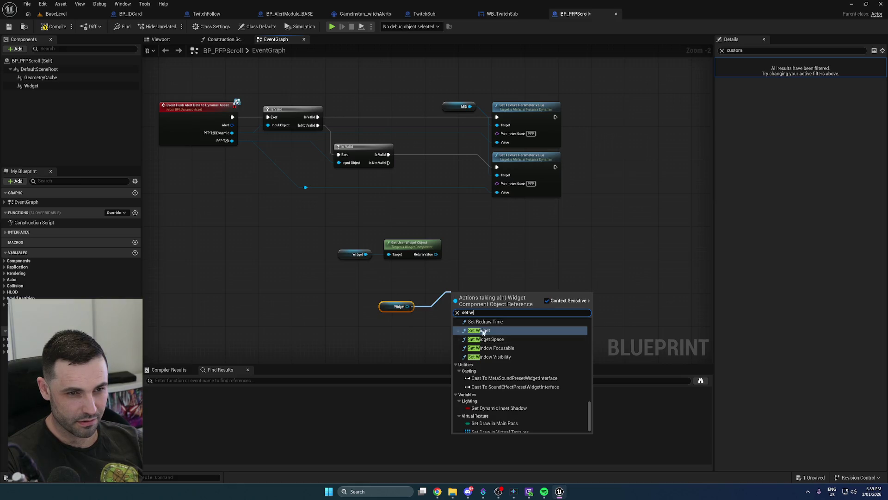
{"action": "key", "text": "Return"}
{"action": "mouse_move", "coordinate": [374, 296]}
{"action": "left_mouse_down"}
{"action": "mouse_move", "coordinate": [479, 332]}
{"action": "mouse_move", "coordinate": [600, 327]}
{"action": "left_mouse_up"}
{"action": "left_click", "coordinate": [443, 269]}
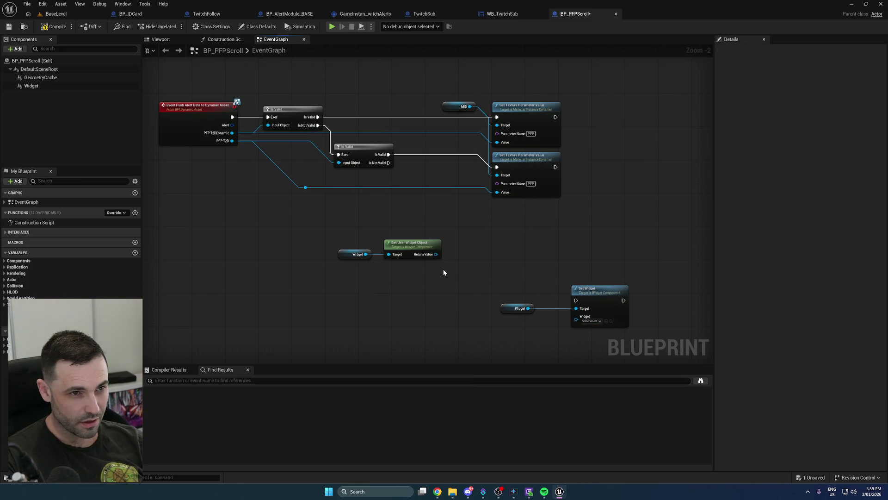
Add a Create WB Twitch Sub Widget node and feed its result into Set Widget
{"action": "right_click", "coordinate": [431, 293]}
{"action": "type", "text": "construct"}
{"action": "key", "text": "Return"}
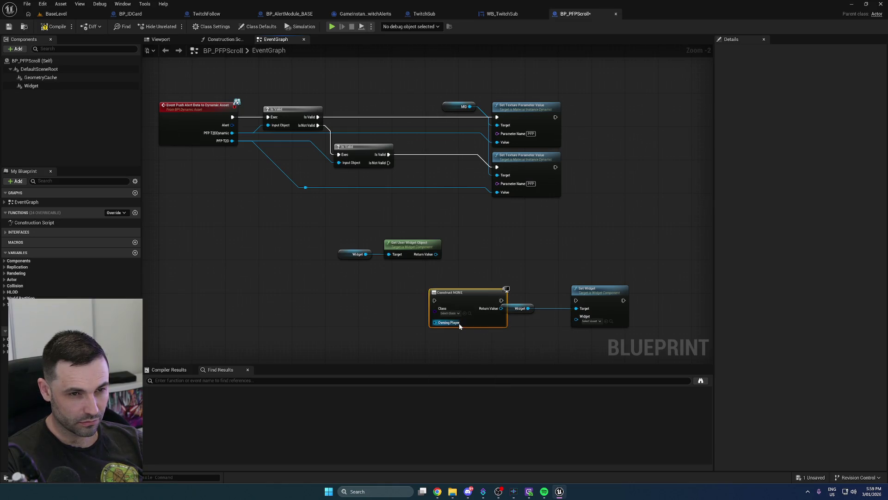
{"action": "left_click", "coordinate": [449, 314]}
{"action": "type", "text": "wb"}
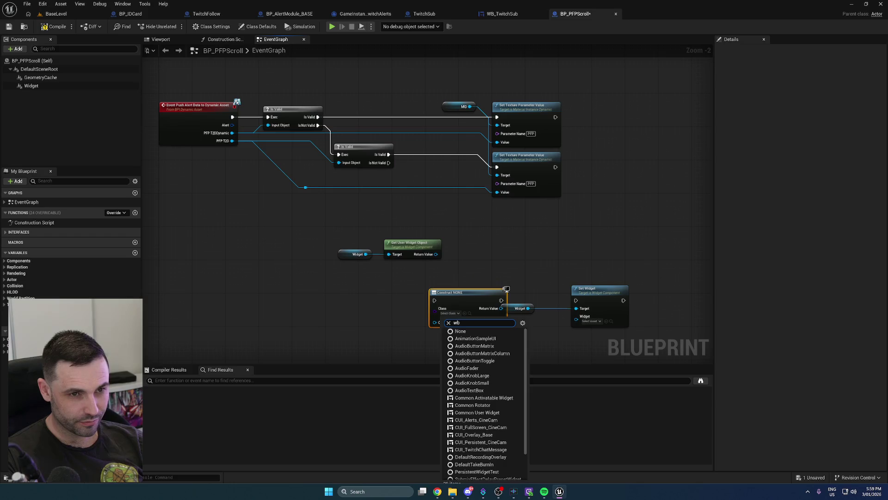
{"action": "left_click", "coordinate": [472, 353]}
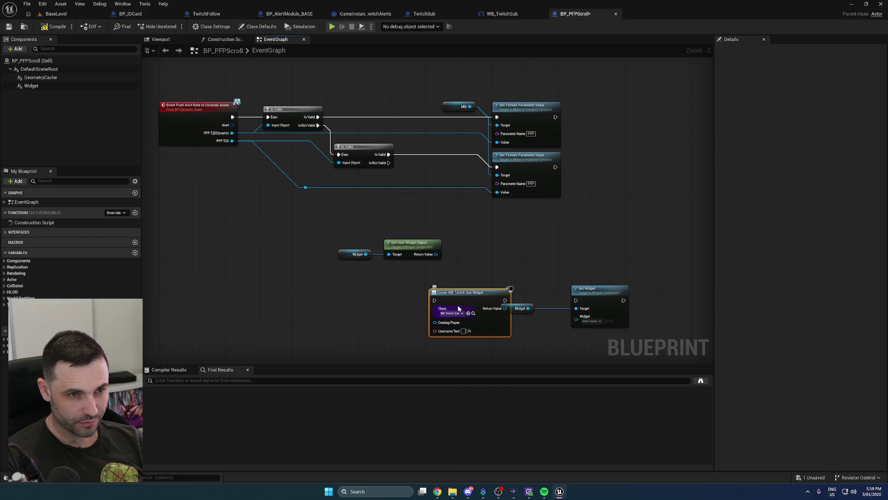
{"action": "left_click_drag", "start_coordinate": [451, 295], "coordinate": [510, 232]}
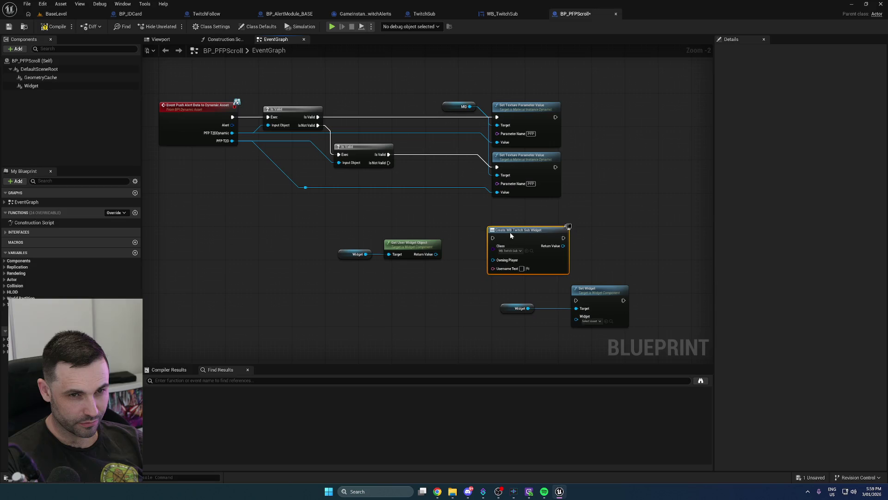
{"action": "mouse_move", "coordinate": [563, 245]}
{"action": "left_mouse_down"}
{"action": "mouse_move", "coordinate": [575, 319]}
{"action": "mouse_move", "coordinate": [615, 262]}
{"action": "mouse_move", "coordinate": [612, 239]}
{"action": "mouse_move", "coordinate": [576, 238]}
{"action": "mouse_move", "coordinate": [689, 235]}
{"action": "left_mouse_up"}
{"action": "left_click_drag", "start_coordinate": [506, 310], "coordinate": [613, 259]}
{"action": "left_click", "coordinate": [579, 281]}
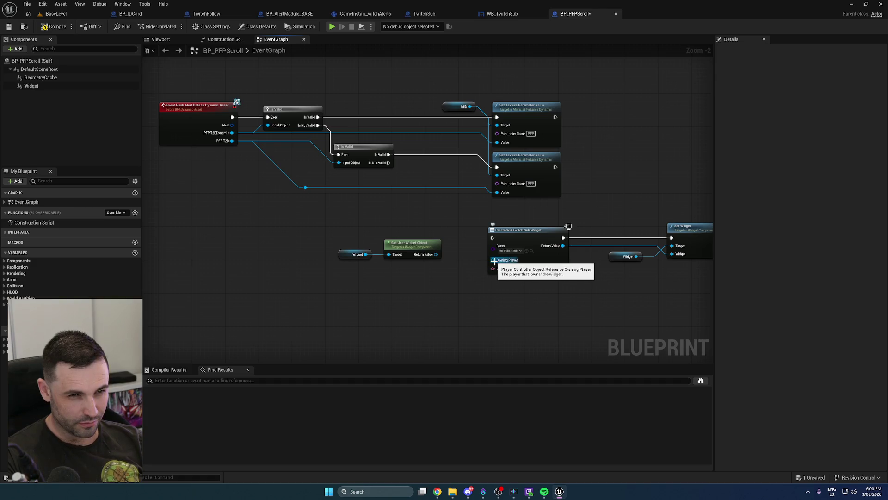
Delete the Widget and Get User Widget Object nodes
{"action": "scroll", "coordinate": [493, 260], "scroll_direction": "up", "scroll_amount": 2}
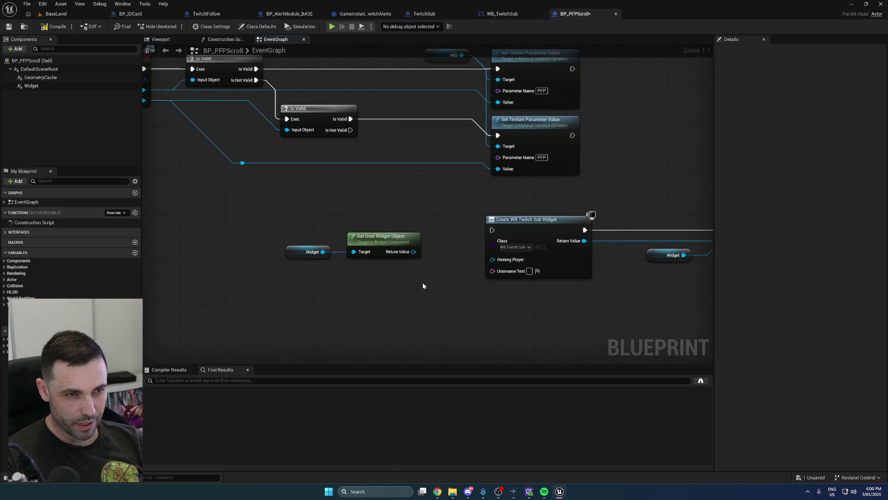
{"action": "left_click_drag", "start_coordinate": [271, 236], "coordinate": [423, 299]}
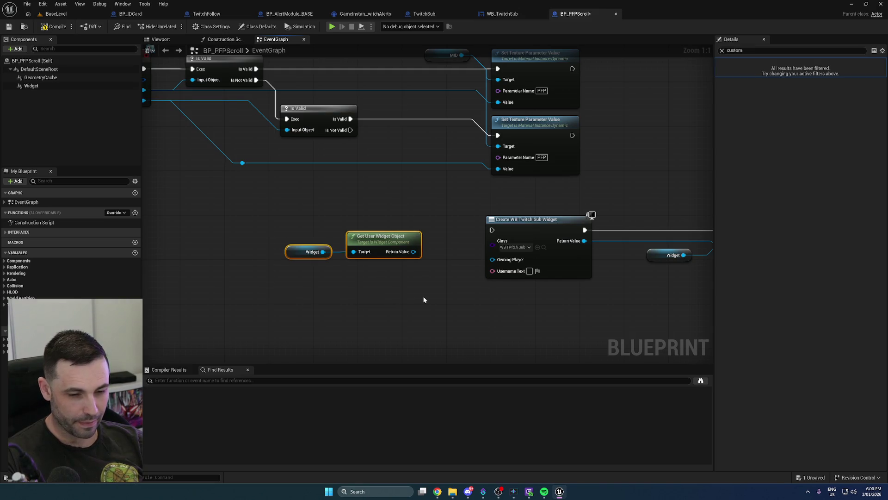
{"action": "key", "text": "Delete"}
{"action": "scroll", "coordinate": [456, 294], "scroll_direction": "down", "scroll_amount": 2}
{"action": "mouse_move", "coordinate": [405, 246]}
{"action": "left_mouse_down"}
{"action": "mouse_move", "coordinate": [294, 262]}
{"action": "mouse_move", "coordinate": [488, 265]}
{"action": "mouse_move", "coordinate": [429, 265]}
{"action": "left_mouse_up"}
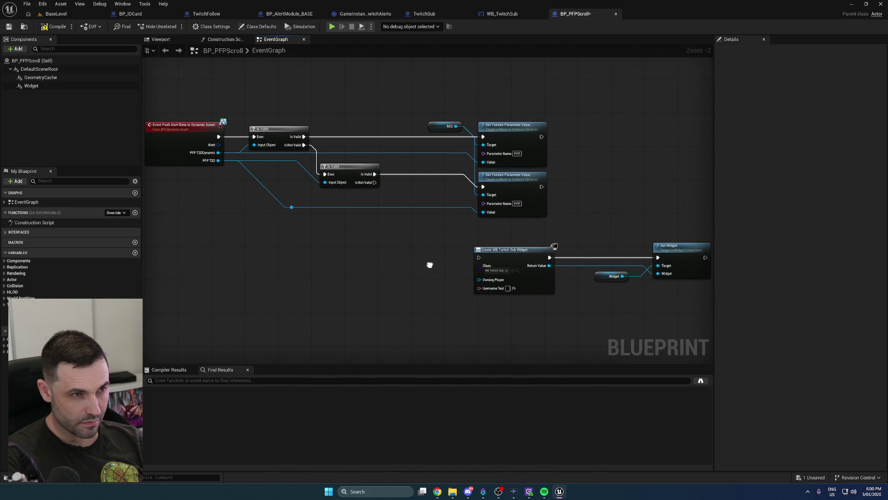
{"action": "scroll", "coordinate": [430, 265], "scroll_direction": "down", "scroll_amount": 1}
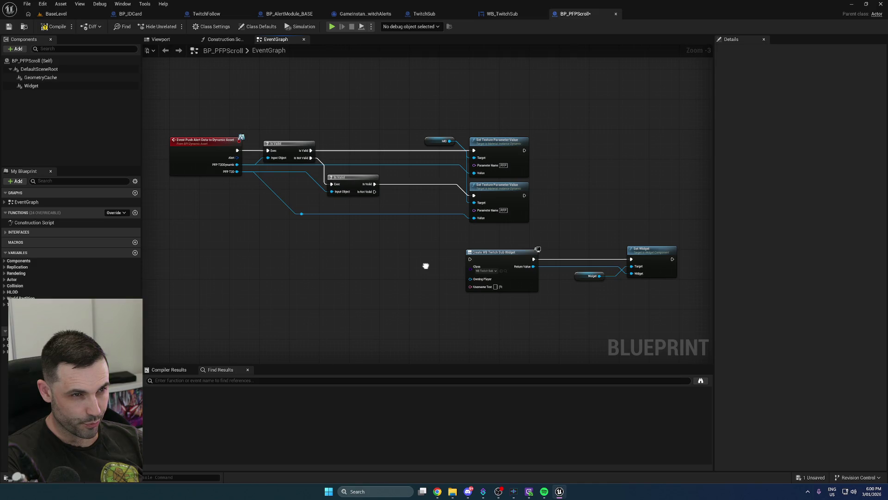
{"action": "mouse_move", "coordinate": [426, 266]}
{"action": "left_mouse_down"}
{"action": "mouse_move", "coordinate": [390, 264]}
{"action": "mouse_move", "coordinate": [648, 286]}
{"action": "left_mouse_up"}
Wire both Set Texture Parameter Value exec outputs into Create WB Twitch Sub Widget
{"action": "left_click_drag", "start_coordinate": [458, 251], "coordinate": [582, 163]}
{"action": "mouse_move", "coordinate": [489, 148]}
{"action": "left_mouse_down"}
{"action": "mouse_move", "coordinate": [570, 178]}
{"action": "mouse_move", "coordinate": [559, 170]}
{"action": "left_mouse_up"}
{"action": "mouse_move", "coordinate": [489, 193]}
{"action": "left_mouse_down"}
{"action": "mouse_move", "coordinate": [528, 195]}
{"action": "mouse_move", "coordinate": [558, 171]}
{"action": "mouse_move", "coordinate": [387, 155]}
{"action": "mouse_move", "coordinate": [469, 171]}
{"action": "left_mouse_up"}
{"action": "left_click_drag", "start_coordinate": [365, 194], "coordinate": [597, 194]}
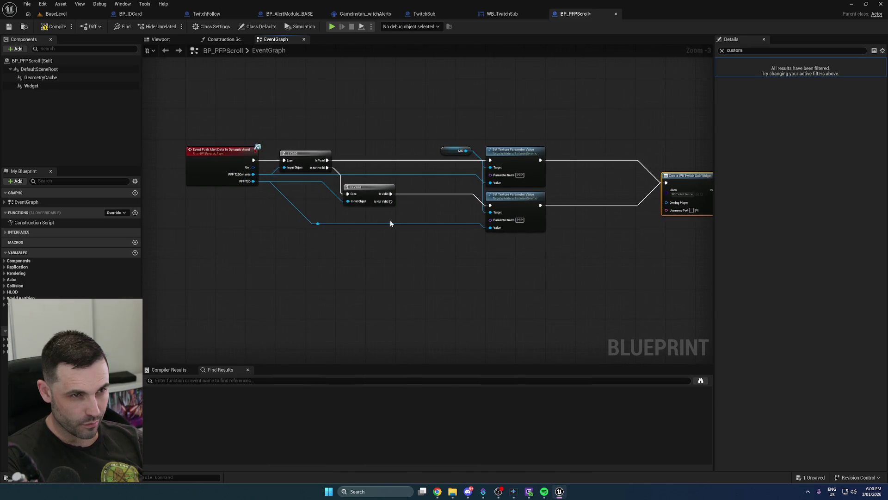
Break the event's Alert into an S Alert Wrapper and add Get Instanced Struct Value
{"action": "left_click_drag", "start_coordinate": [253, 167], "coordinate": [352, 267]}
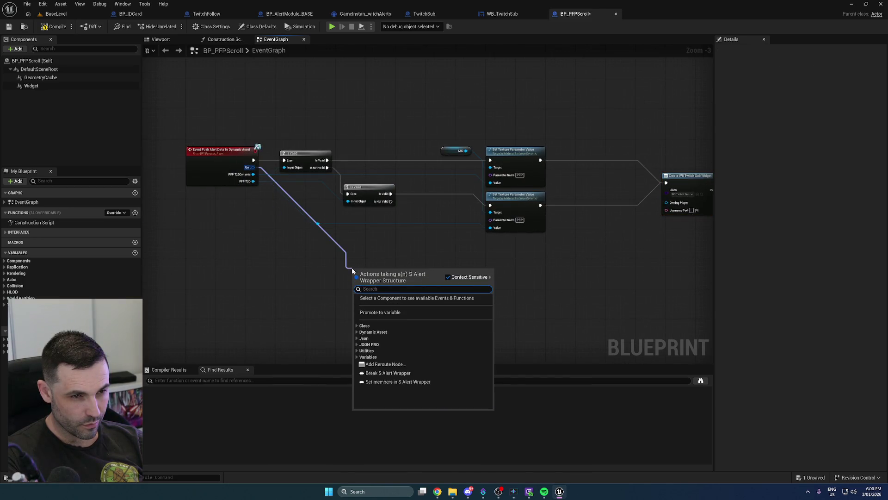
{"action": "left_click", "coordinate": [387, 372]}
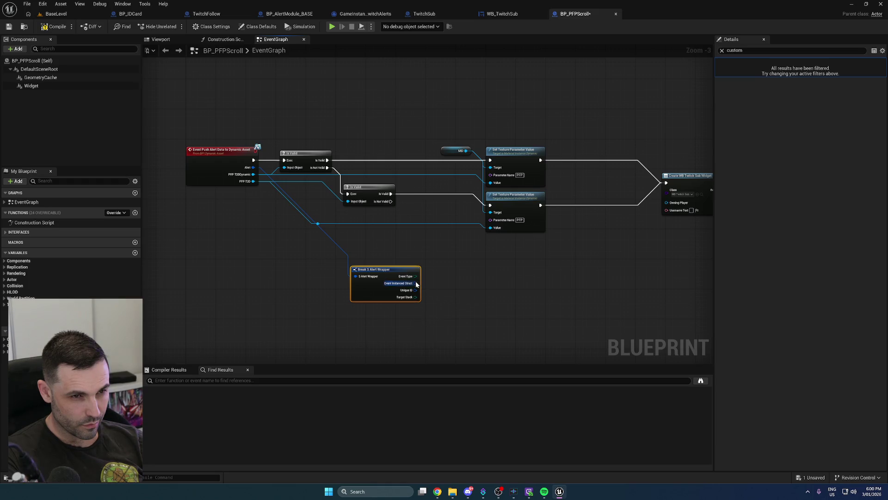
{"action": "left_click_drag", "start_coordinate": [415, 283], "coordinate": [448, 301]}
{"action": "type", "text": "get"}
{"action": "left_click", "coordinate": [499, 341]}
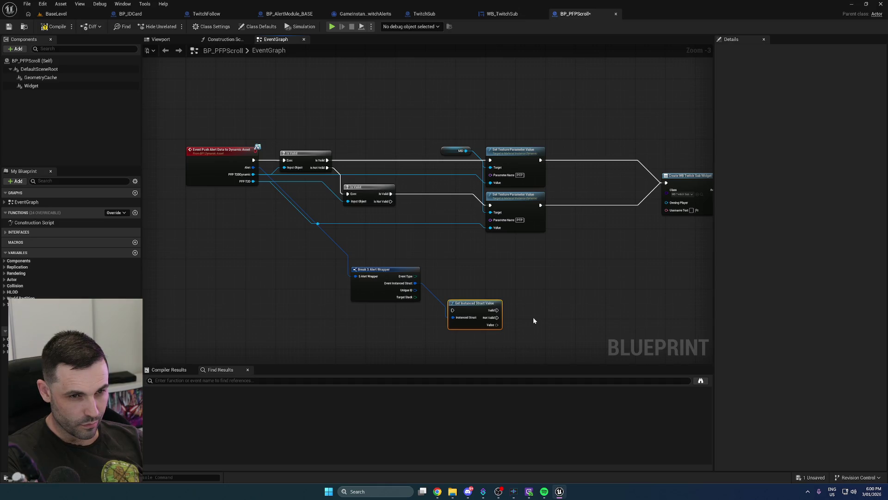
{"action": "left_click_drag", "start_coordinate": [407, 253], "coordinate": [496, 329]}
{"action": "key", "text": "q"}
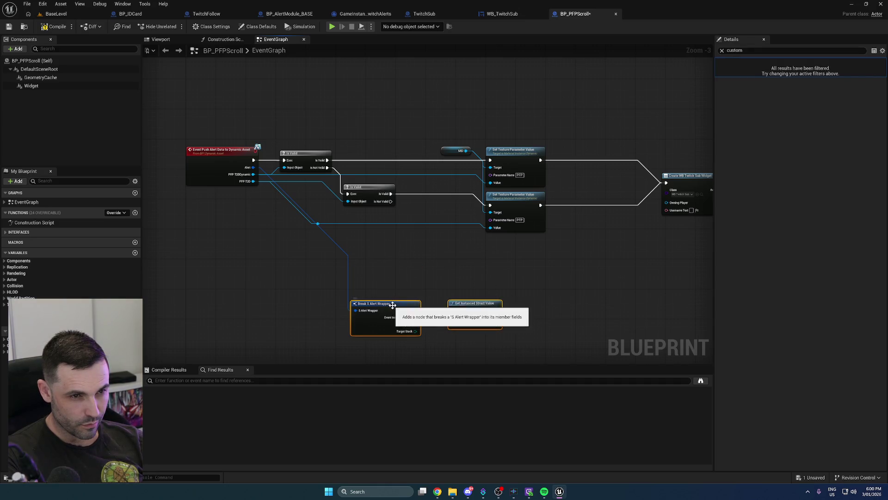
{"action": "left_click_drag", "start_coordinate": [393, 304], "coordinate": [311, 326]}
Add a Sequence after the alert event and rewire Create Widget into Set Widget
{"action": "mouse_move", "coordinate": [296, 109]}
{"action": "left_mouse_down"}
{"action": "mouse_move", "coordinate": [304, 136]}
{"action": "mouse_move", "coordinate": [701, 257]}
{"action": "left_mouse_up"}
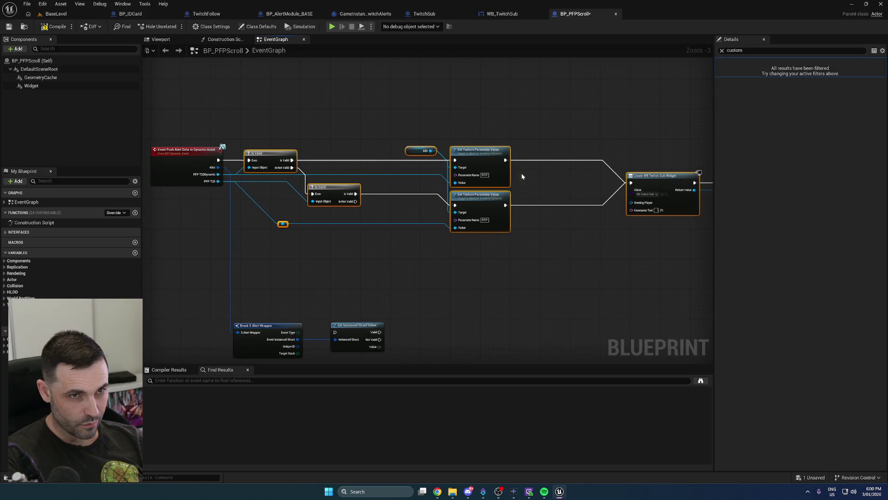
{"action": "mouse_move", "coordinate": [311, 158]}
{"action": "left_mouse_down"}
{"action": "mouse_move", "coordinate": [447, 159]}
{"action": "mouse_move", "coordinate": [615, 196]}
{"action": "left_mouse_up"}
{"action": "left_click", "coordinate": [279, 199]}
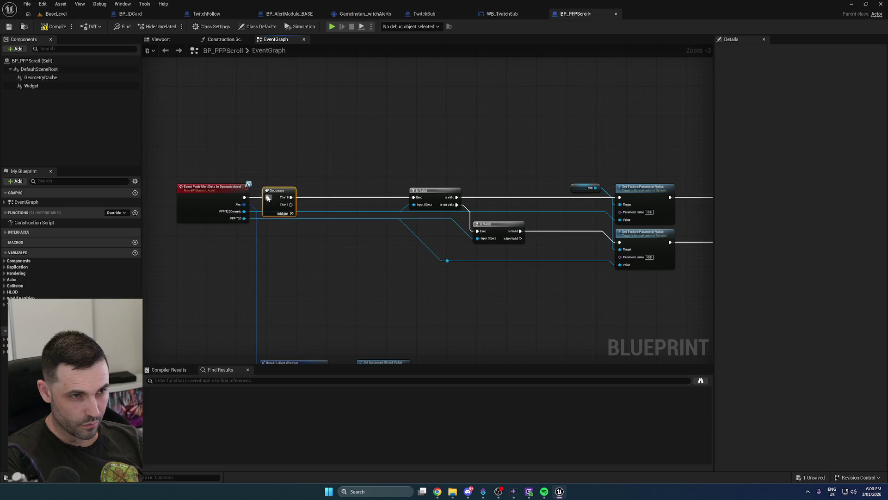
{"action": "mouse_move", "coordinate": [613, 326]}
{"action": "left_mouse_down"}
{"action": "mouse_move", "coordinate": [557, 248]}
{"action": "mouse_move", "coordinate": [577, 205]}
{"action": "left_mouse_up"}
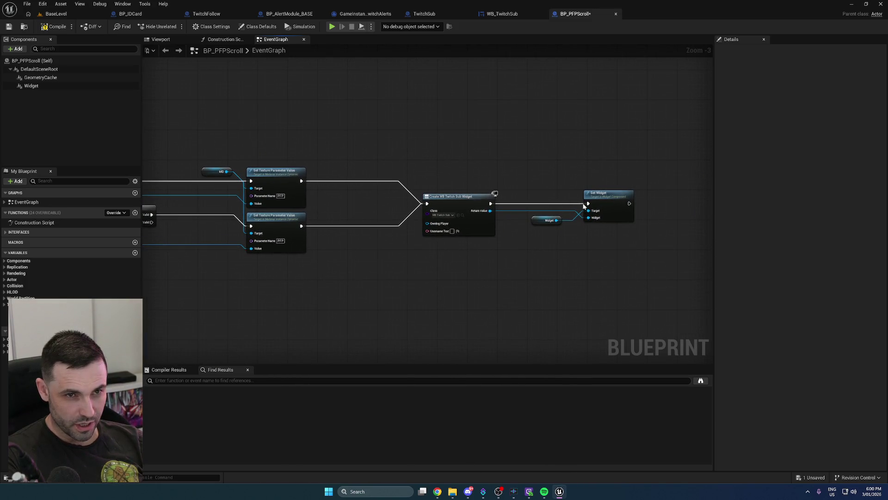
{"action": "left_click", "coordinate": [588, 217], "text": "alt"}
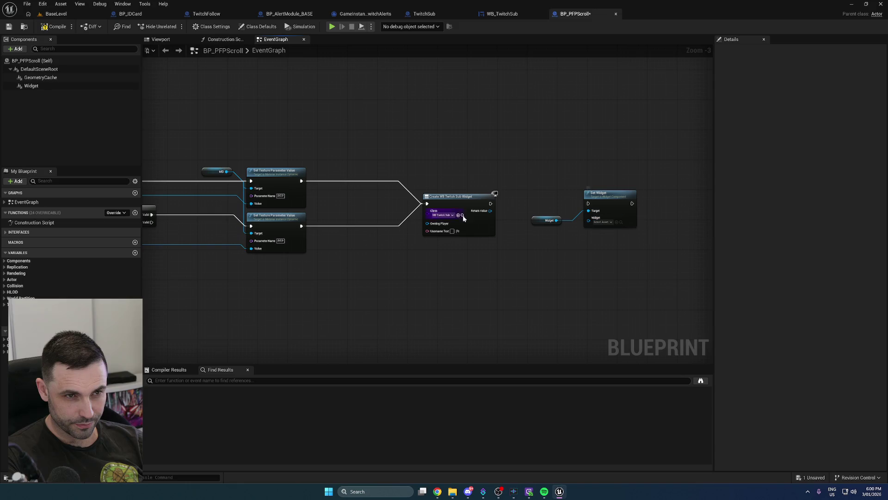
{"action": "mouse_move", "coordinate": [491, 203]}
{"action": "left_mouse_down"}
{"action": "mouse_move", "coordinate": [522, 213]}
{"action": "mouse_move", "coordinate": [587, 203]}
{"action": "mouse_move", "coordinate": [578, 219]}
{"action": "mouse_move", "coordinate": [491, 214]}
{"action": "left_mouse_up"}
{"action": "left_click_drag", "start_coordinate": [401, 192], "coordinate": [643, 243]}
{"action": "mouse_move", "coordinate": [465, 207]}
{"action": "left_mouse_down"}
{"action": "mouse_move", "coordinate": [180, 319]}
{"action": "mouse_move", "coordinate": [595, 258]}
{"action": "mouse_move", "coordinate": [403, 249]}
{"action": "mouse_move", "coordinate": [382, 234]}
{"action": "left_mouse_up"}
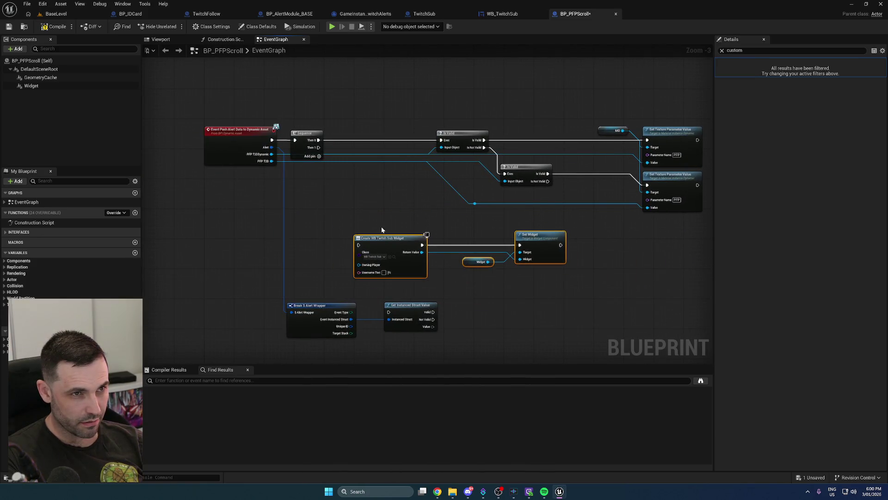
Route the Sequence's Then 1 output into Get Instanced Struct Value
{"action": "mouse_move", "coordinate": [318, 147]}
{"action": "left_mouse_down"}
{"action": "mouse_move", "coordinate": [359, 244]}
{"action": "mouse_move", "coordinate": [459, 249]}
{"action": "mouse_move", "coordinate": [467, 265]}
{"action": "left_mouse_up"}
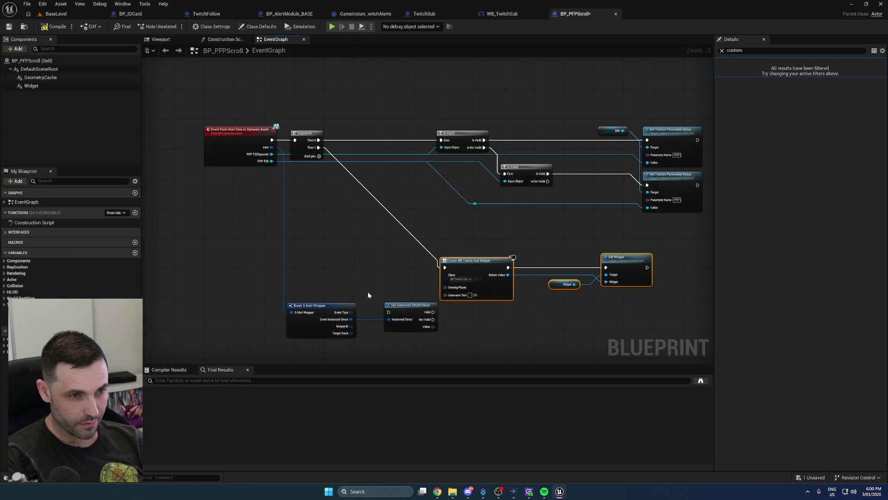
{"action": "left_click_drag", "start_coordinate": [389, 312], "coordinate": [330, 167]}
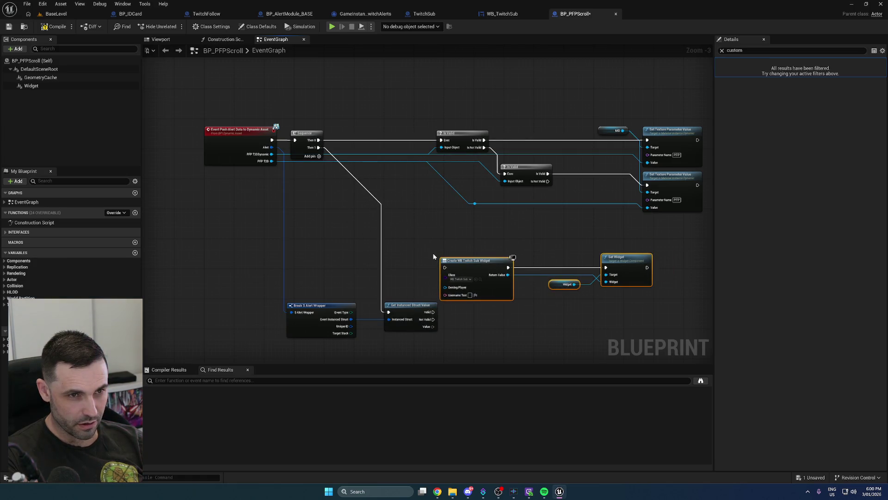
{"action": "mouse_move", "coordinate": [486, 260]}
{"action": "left_mouse_down"}
{"action": "mouse_move", "coordinate": [620, 299]}
{"action": "mouse_move", "coordinate": [640, 290]}
{"action": "left_mouse_up"}
{"action": "mouse_move", "coordinate": [415, 304]}
{"action": "left_mouse_down"}
{"action": "mouse_move", "coordinate": [473, 299]}
{"action": "mouse_move", "coordinate": [394, 293]}
{"action": "left_mouse_up"}
{"action": "right_click", "coordinate": [394, 292]}
Add Break S Twitch Alert, wire Username to Username Text, and create the widget on Valid
{"action": "type", "text": "break s tw"}
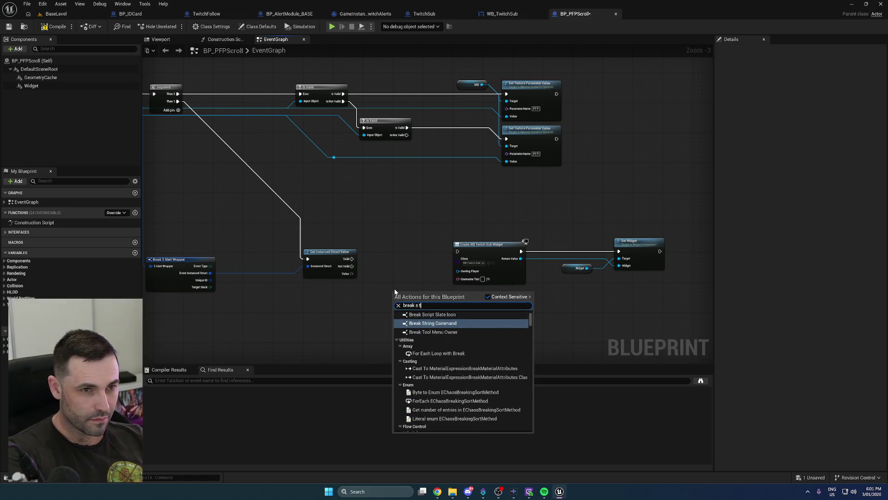
{"action": "type", "text": "itch"}
{"action": "key", "text": "Up"}
{"action": "key", "text": "Return"}
{"action": "left_click_drag", "start_coordinate": [394, 300], "coordinate": [351, 273]}
{"action": "mouse_move", "coordinate": [446, 300]}
{"action": "left_mouse_down"}
{"action": "mouse_move", "coordinate": [460, 278]}
{"action": "mouse_move", "coordinate": [349, 260]}
{"action": "left_mouse_up"}
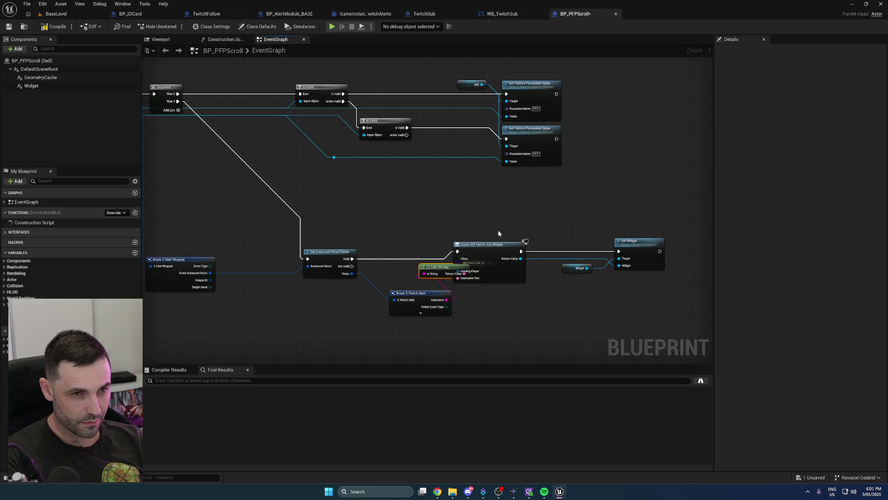
{"action": "left_click_drag", "start_coordinate": [493, 232], "coordinate": [667, 283]}
Tidy the widget, To Text and Break nodes, then save BP_PFPScroll
{"action": "mouse_move", "coordinate": [490, 251]}
{"action": "left_mouse_down"}
{"action": "mouse_move", "coordinate": [591, 258]}
{"action": "mouse_move", "coordinate": [577, 258]}
{"action": "left_mouse_up"}
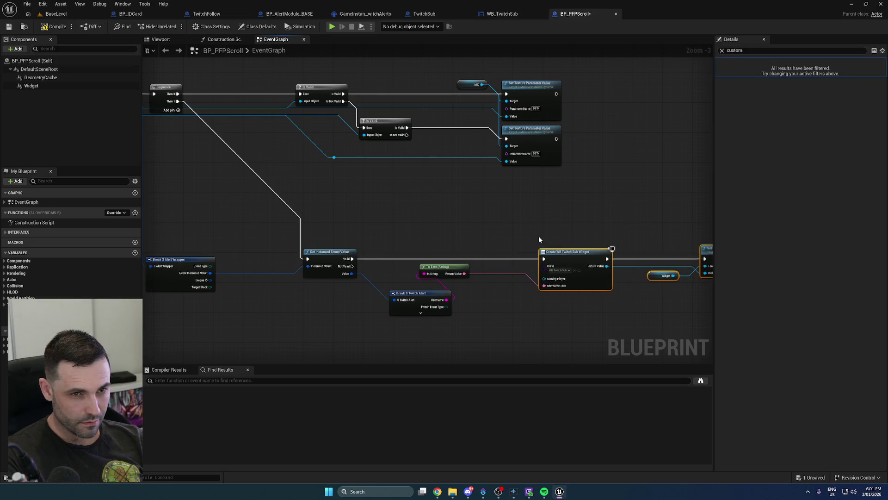
{"action": "mouse_move", "coordinate": [452, 267]}
{"action": "left_mouse_down"}
{"action": "mouse_move", "coordinate": [521, 297]}
{"action": "mouse_move", "coordinate": [503, 287]}
{"action": "left_mouse_up"}
{"action": "left_click_drag", "start_coordinate": [439, 295], "coordinate": [431, 287]}
{"action": "left_click", "coordinate": [487, 262]}
{"action": "mouse_move", "coordinate": [465, 223]}
{"action": "left_mouse_down"}
{"action": "mouse_move", "coordinate": [342, 220]}
{"action": "mouse_move", "coordinate": [587, 240]}
{"action": "mouse_move", "coordinate": [449, 246]}
{"action": "left_mouse_up"}
{"action": "scroll", "coordinate": [449, 246], "scroll_direction": "down", "scroll_amount": 1}
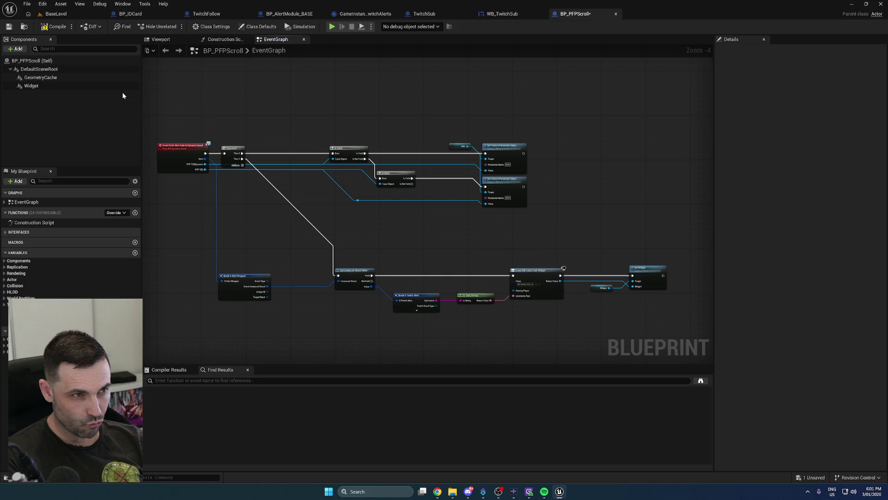
{"action": "left_click", "coordinate": [13, 27]}
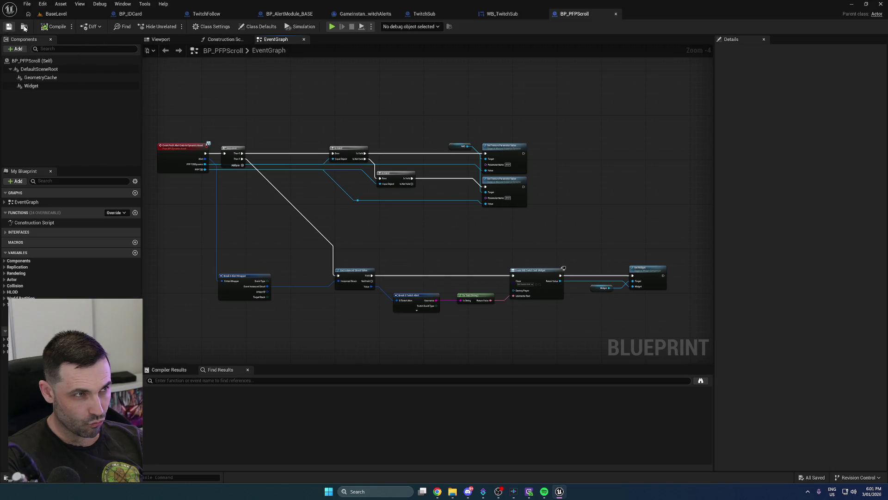
Switch to BaseLevel and play it in the editor to test the alert
{"action": "left_click", "coordinate": [63, 15]}
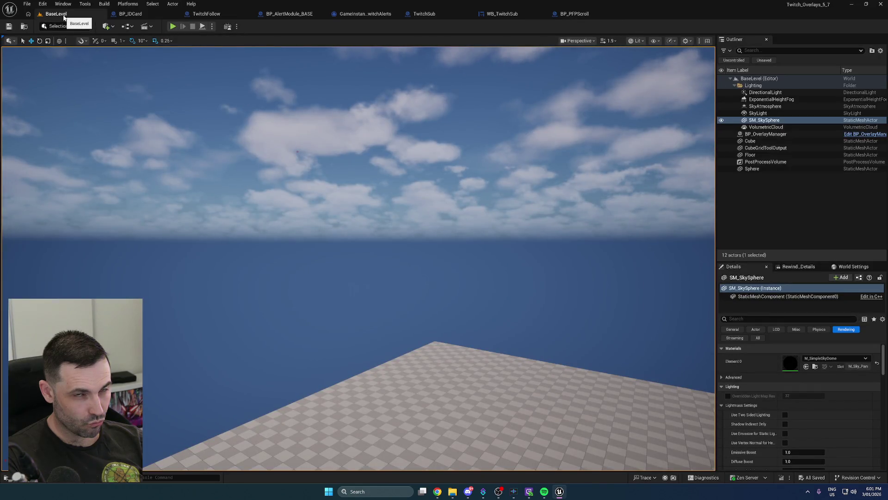
{"action": "left_click", "coordinate": [173, 27]}
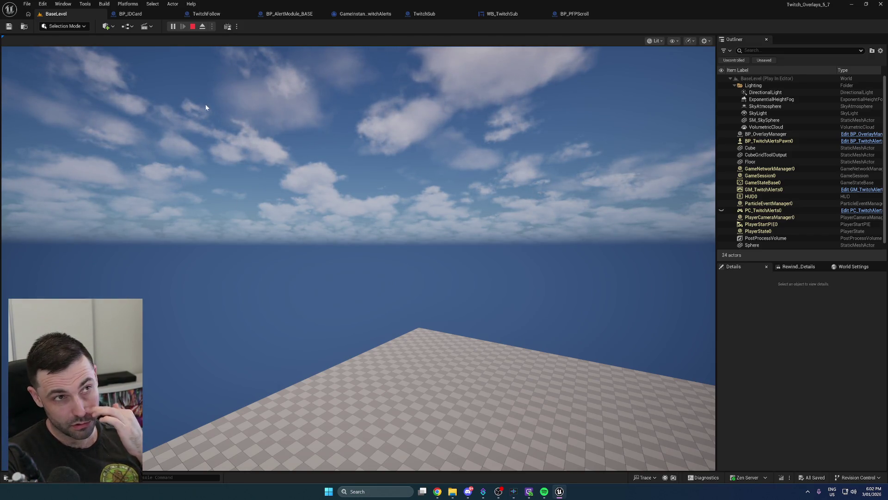
Stop the play session and look through the open blueprints up to BP_PFPScroll
{"action": "left_click", "coordinate": [193, 26]}
{"action": "left_click", "coordinate": [287, 13]}
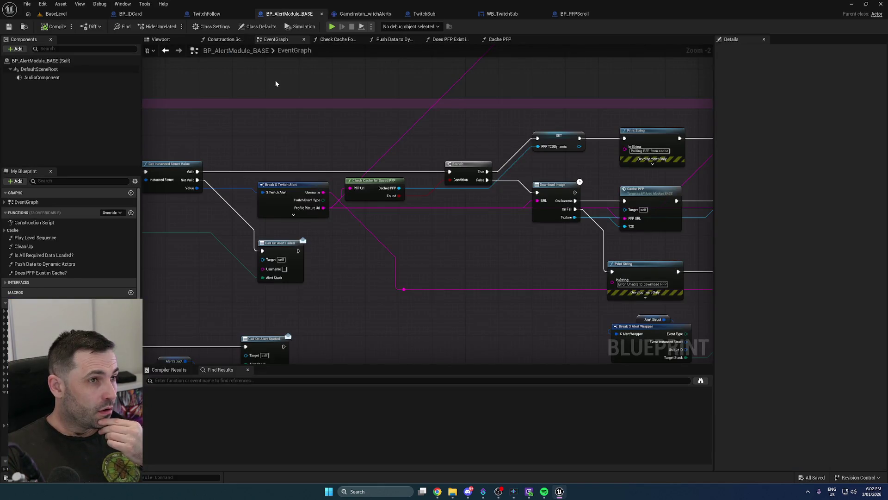
{"action": "scroll", "coordinate": [318, 99], "scroll_direction": "down", "scroll_amount": 3}
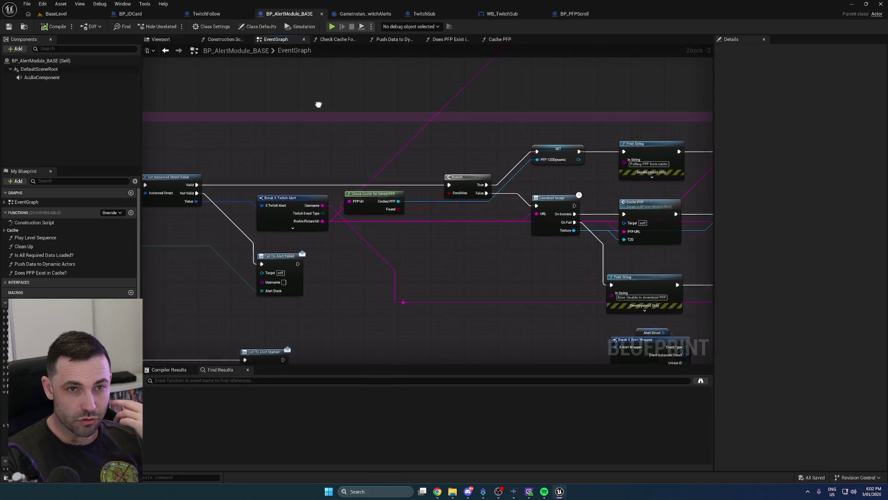
{"action": "left_click", "coordinate": [360, 12]}
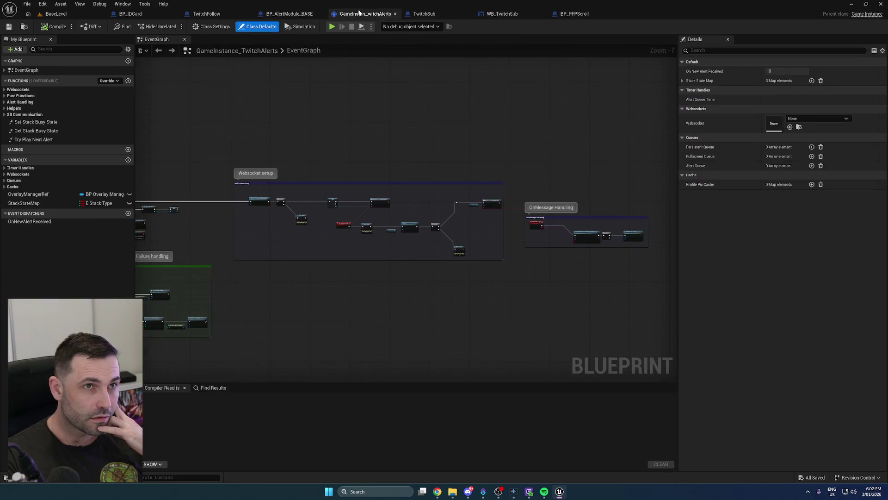
{"action": "scroll", "coordinate": [313, 125], "scroll_direction": "up", "scroll_amount": 3}
{"action": "left_click", "coordinate": [440, 15]}
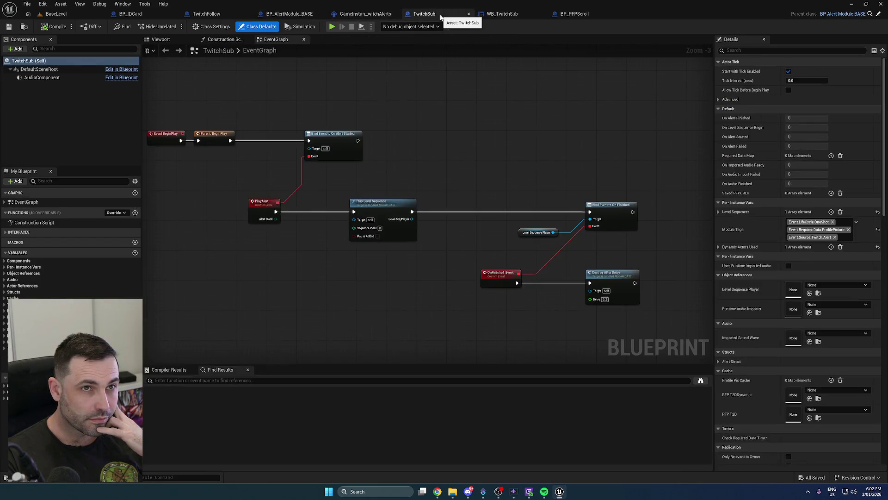
{"action": "left_click", "coordinate": [584, 15]}
Frame and select the scroll mesh in BP_PFPScroll's viewport, then return to WB_TwitchSub
{"action": "left_click", "coordinate": [162, 40]}
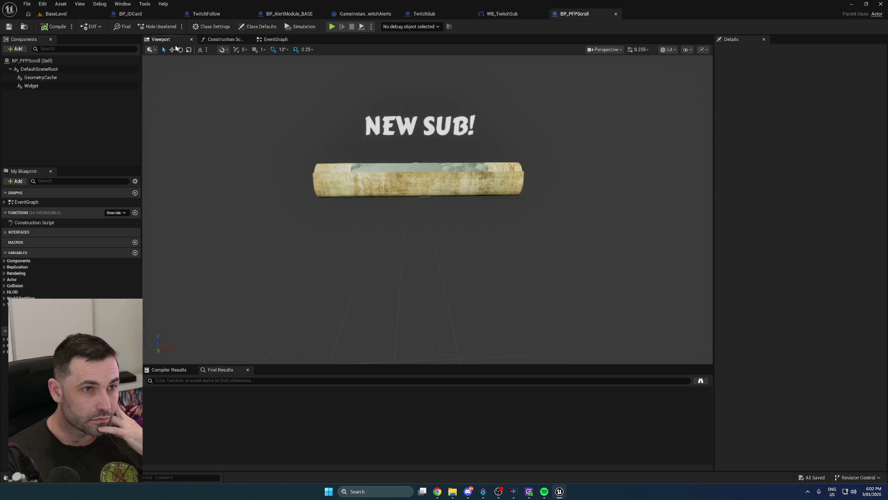
{"action": "scroll", "coordinate": [392, 144], "scroll_direction": "down", "scroll_amount": 5}
{"action": "scroll", "coordinate": [470, 173], "scroll_direction": "up", "scroll_amount": 2}
{"action": "mouse_move", "coordinate": [501, 169]}
{"action": "left_mouse_down"}
{"action": "mouse_move", "coordinate": [480, 169]}
{"action": "mouse_move", "coordinate": [518, 158]}
{"action": "mouse_move", "coordinate": [466, 155]}
{"action": "left_mouse_up"}
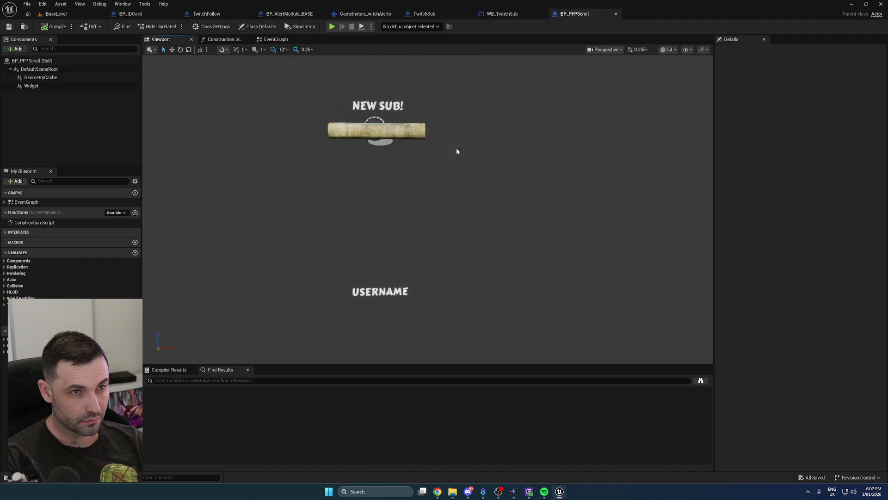
{"action": "left_click", "coordinate": [415, 135]}
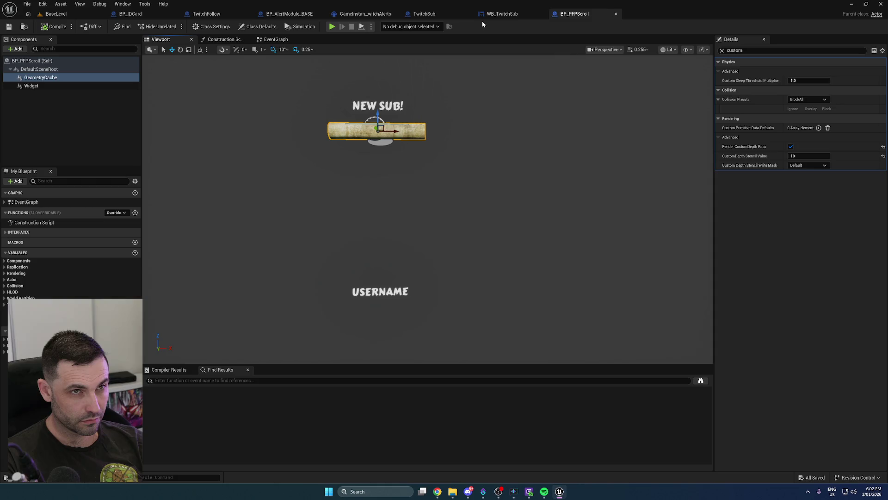
{"action": "left_click", "coordinate": [497, 14]}
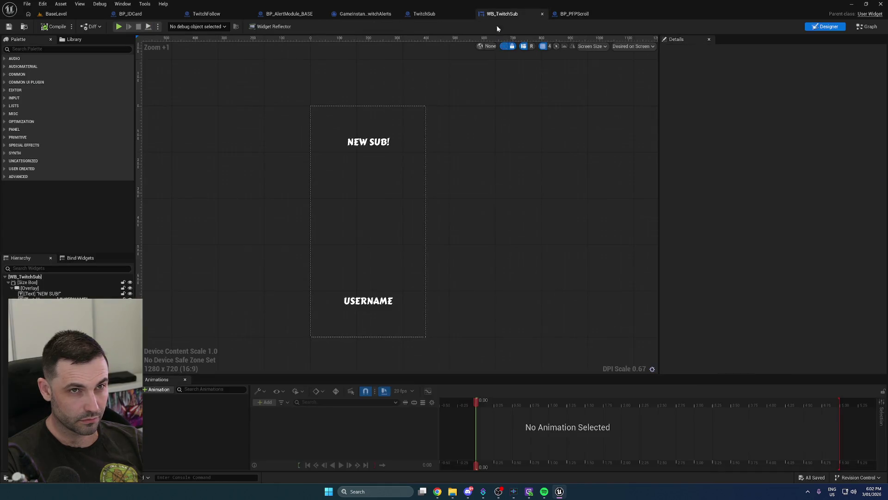
Set the USERNAME text's bottom padding to 125
{"action": "left_click", "coordinate": [379, 307]}
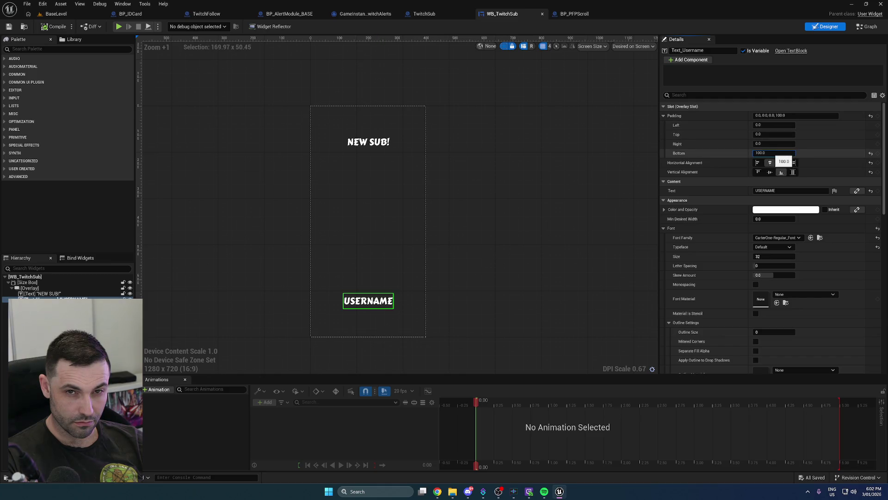
{"action": "type", "text": "1"}
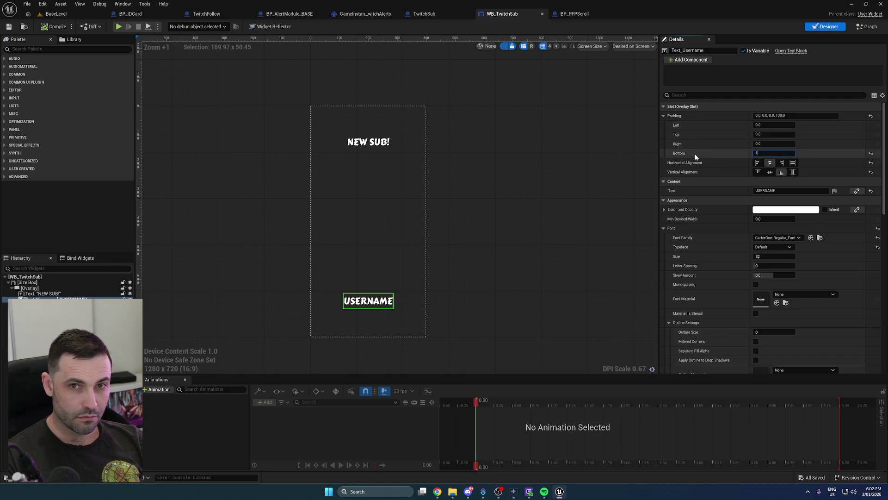
{"action": "type", "text": "25"}
{"action": "key", "text": "Return"}
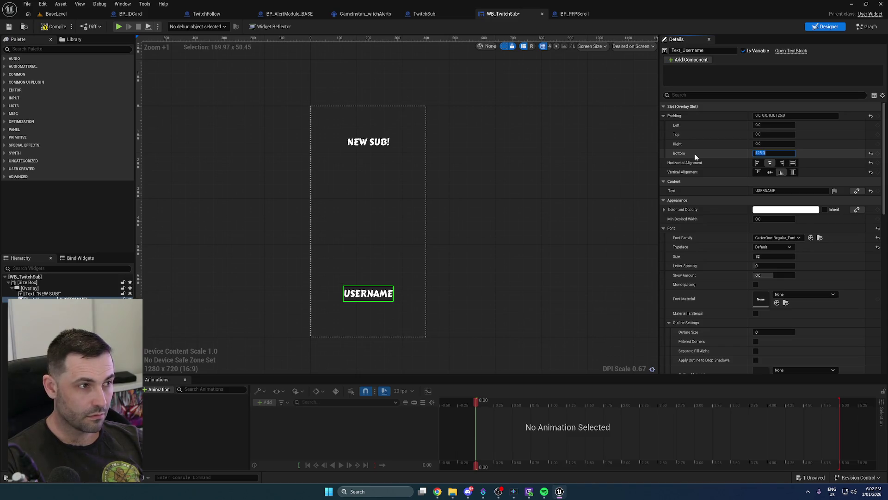
Select the Overlay and Size Box, save WB_TwitchSub, and return to BaseLevel
{"action": "left_click", "coordinate": [425, 283]}
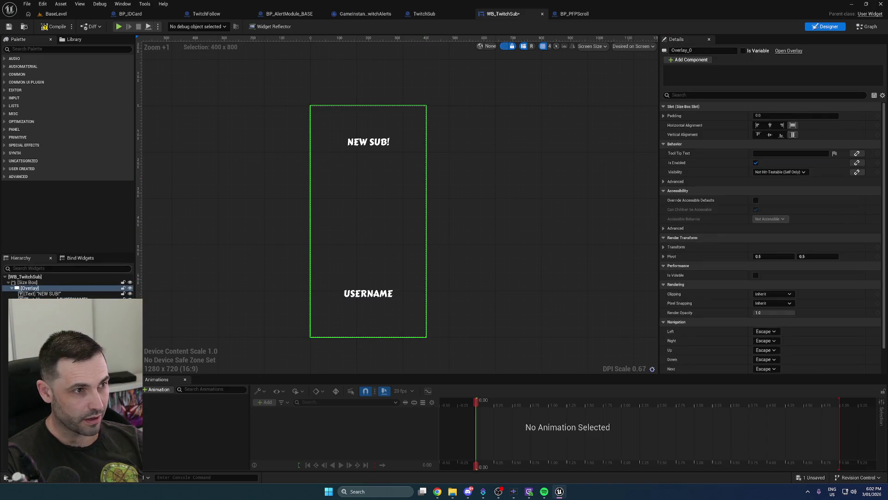
{"action": "left_click", "coordinate": [41, 282]}
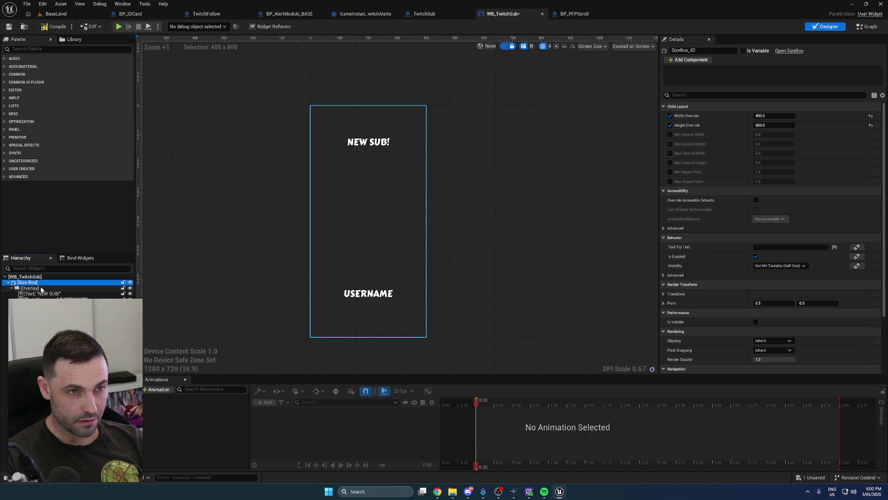
{"action": "left_click", "coordinate": [10, 26]}
{"action": "left_click", "coordinate": [53, 14]}
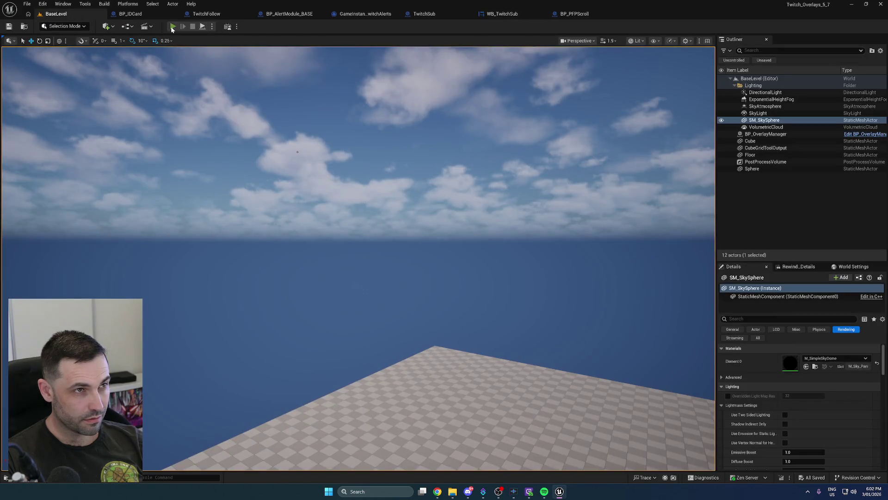
Play-test the NEW SUB! alert in the level, stop, and reopen the WB_TwitchSub designer
{"action": "left_click", "coordinate": [172, 27]}
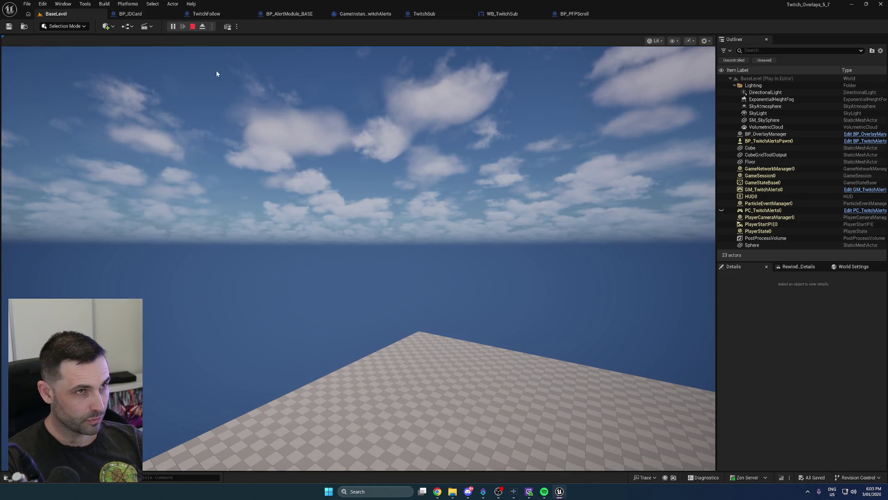
{"action": "left_click", "coordinate": [193, 28]}
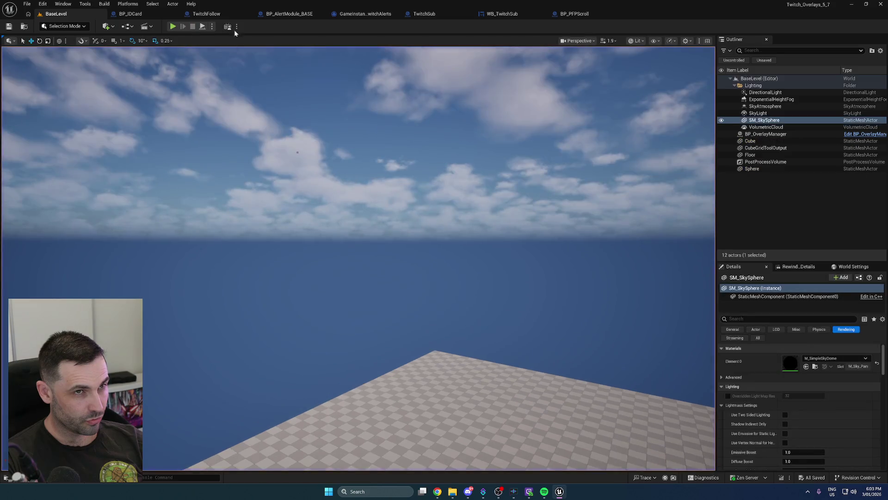
{"action": "left_click", "coordinate": [504, 14]}
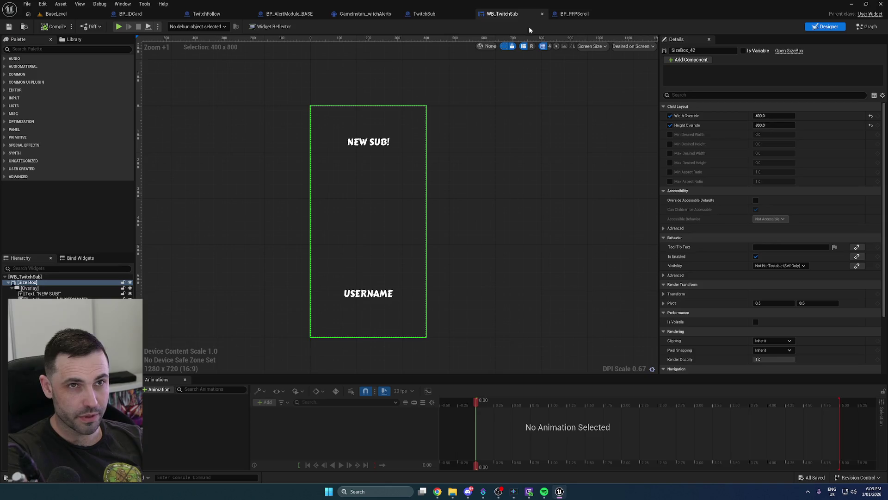
Close the WB_TwitchSub, BP_PFPScroll and TwitchFollow editors, leaving BP_AlertModule_BASE showing
{"action": "left_click", "coordinate": [543, 14]}
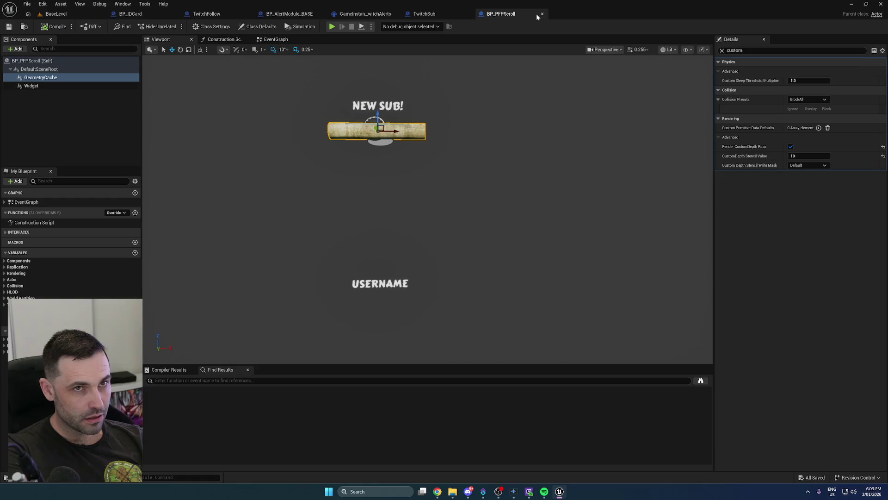
{"action": "left_click", "coordinate": [542, 14]}
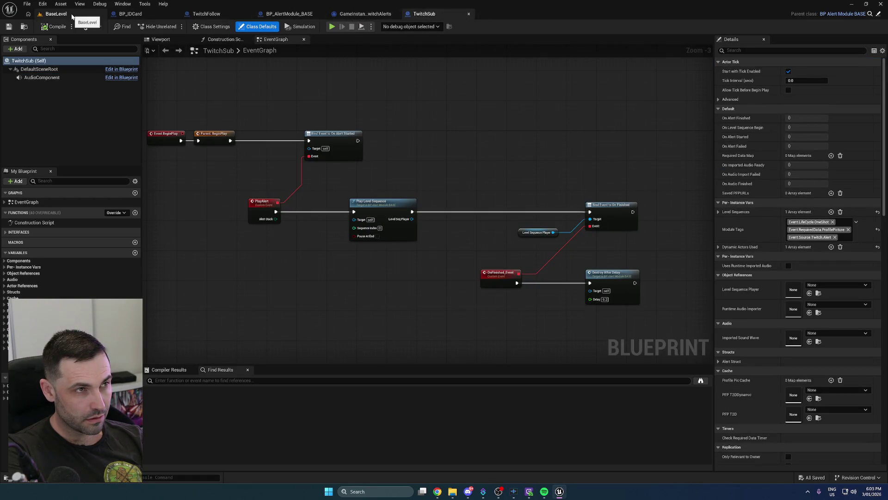
{"action": "left_click", "coordinate": [72, 15]}
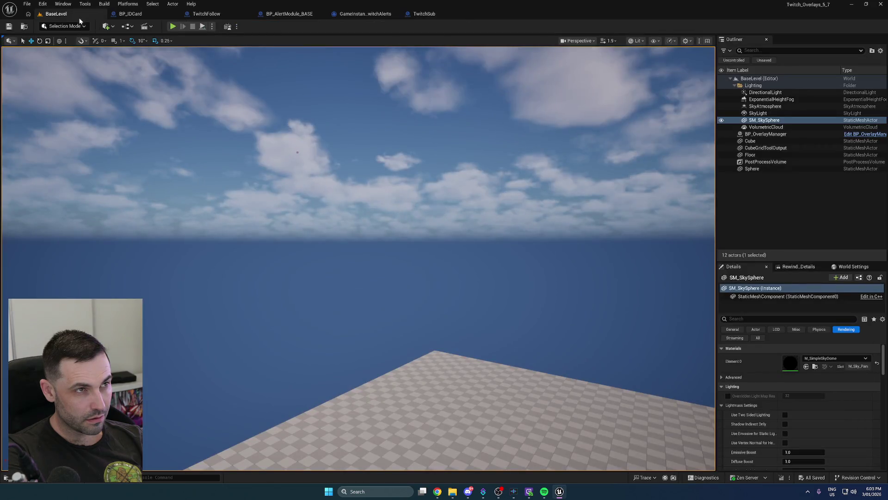
{"action": "left_click", "coordinate": [248, 15]}
{"action": "left_click", "coordinate": [284, 15]}
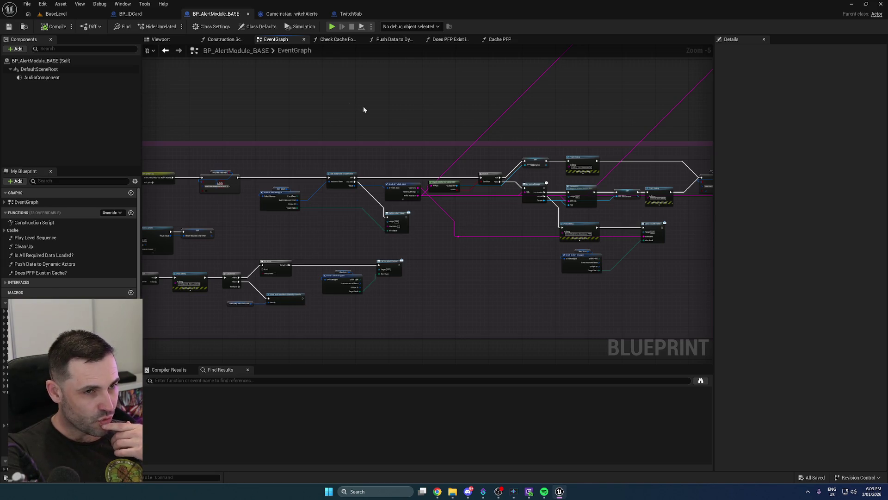
{"action": "scroll", "coordinate": [356, 106], "scroll_direction": "down", "scroll_amount": 1}
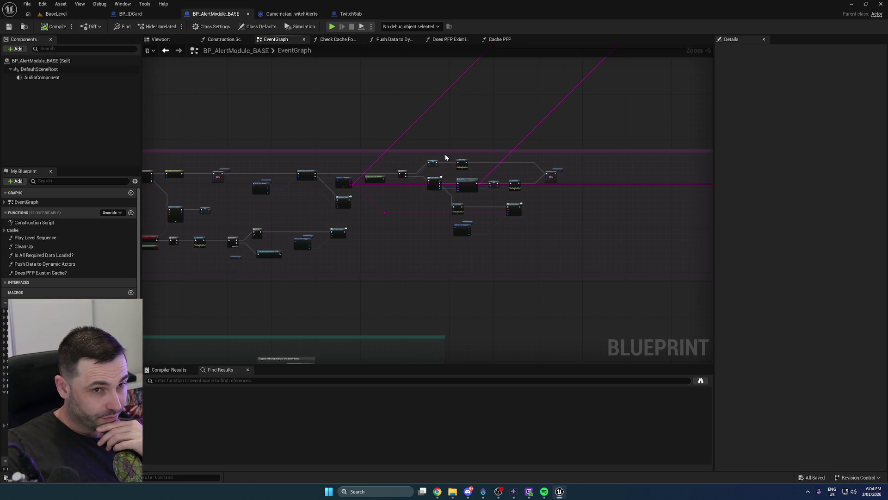
{"action": "scroll", "coordinate": [403, 203], "scroll_direction": "down", "scroll_amount": 1}
{"action": "scroll", "coordinate": [377, 232], "scroll_direction": "up", "scroll_amount": 2}
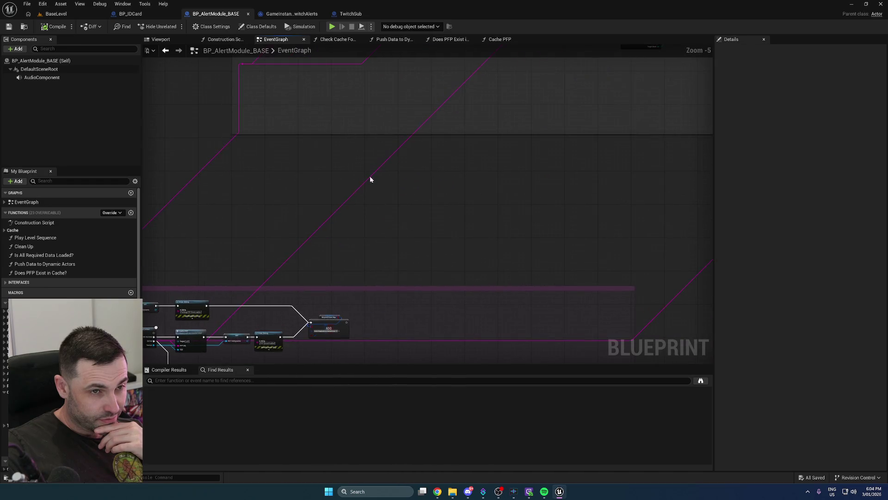
{"action": "scroll", "coordinate": [358, 185], "scroll_direction": "down", "scroll_amount": 5}
{"action": "scroll", "coordinate": [315, 257], "scroll_direction": "up", "scroll_amount": 1}
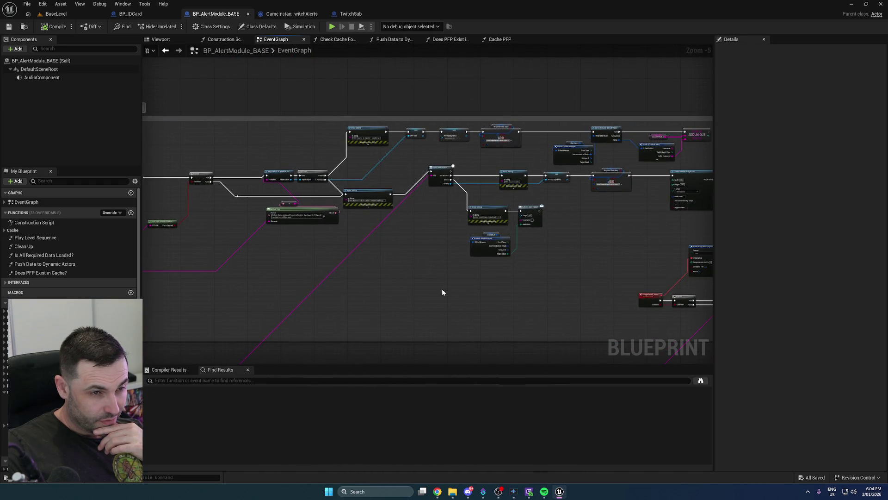
{"action": "left_click_drag", "start_coordinate": [498, 284], "coordinate": [299, 267]}
{"action": "mouse_move", "coordinate": [511, 260]}
{"action": "left_mouse_down"}
{"action": "mouse_move", "coordinate": [634, 241]}
{"action": "mouse_move", "coordinate": [398, 250]}
{"action": "mouse_move", "coordinate": [439, 249]}
{"action": "left_mouse_up"}
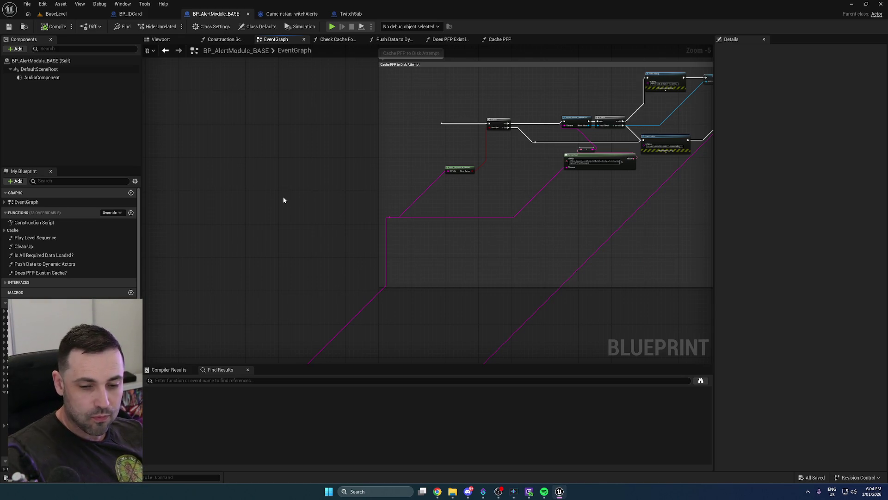
{"action": "scroll", "coordinate": [334, 158], "scroll_direction": "up", "scroll_amount": 2}
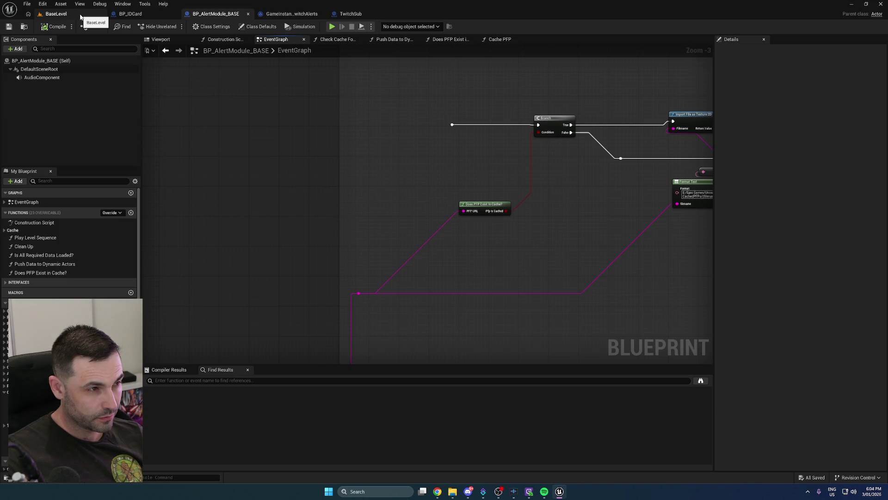
{"action": "left_click", "coordinate": [56, 14]}
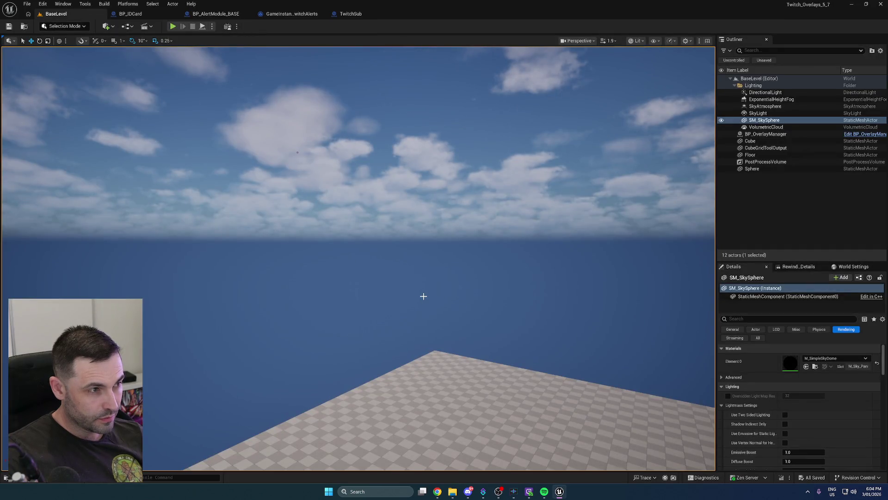
Lower the BaseLevel camera toward the floor, then switch to the browser's tutorial video
{"action": "mouse_move", "coordinate": [401, 291]}
{"action": "left_mouse_down"}
{"action": "mouse_move", "coordinate": [393, 324]}
{"action": "mouse_move", "coordinate": [419, 322]}
{"action": "mouse_move", "coordinate": [407, 323]}
{"action": "left_mouse_up"}
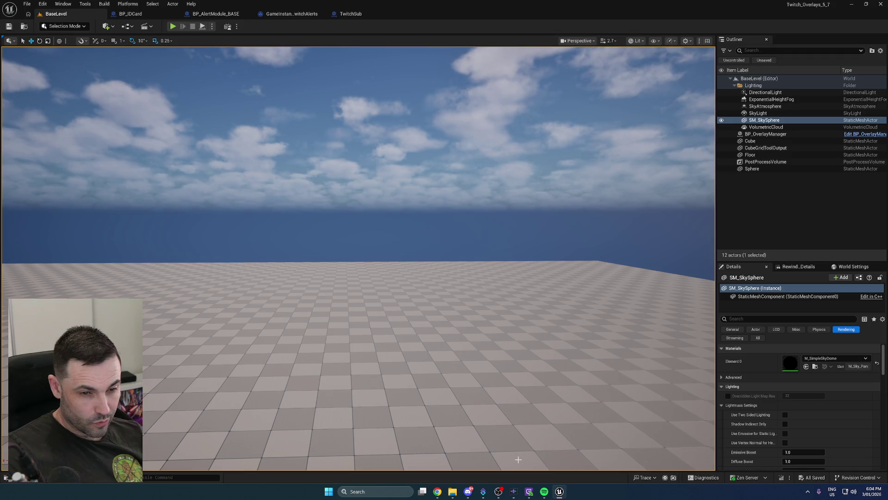
{"action": "mouse_move", "coordinate": [529, 494]}
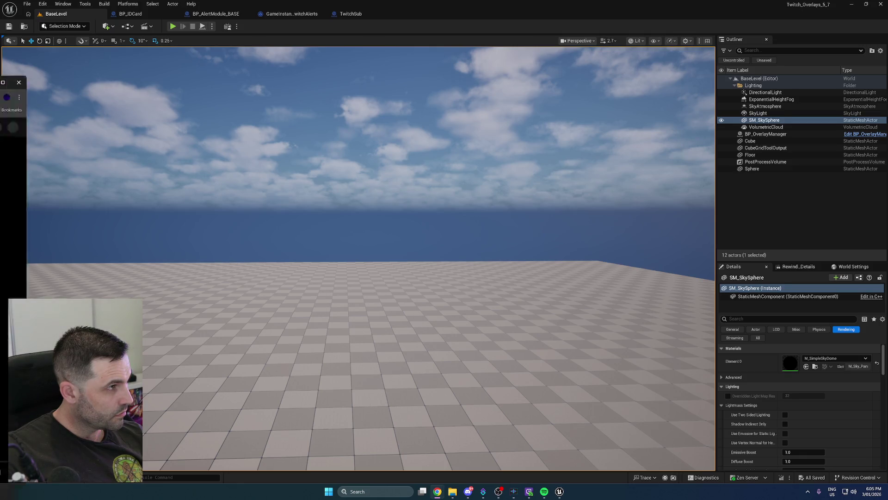
{"action": "key", "text": "alt+Tab"}
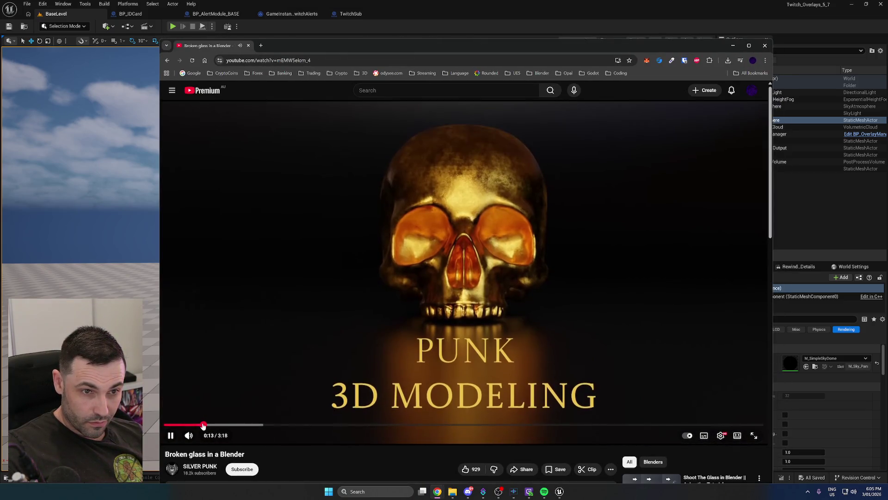
Skip ahead through the broken-glass tutorial, watch it, then jump back to 0:27
{"action": "left_click", "coordinate": [232, 424]}
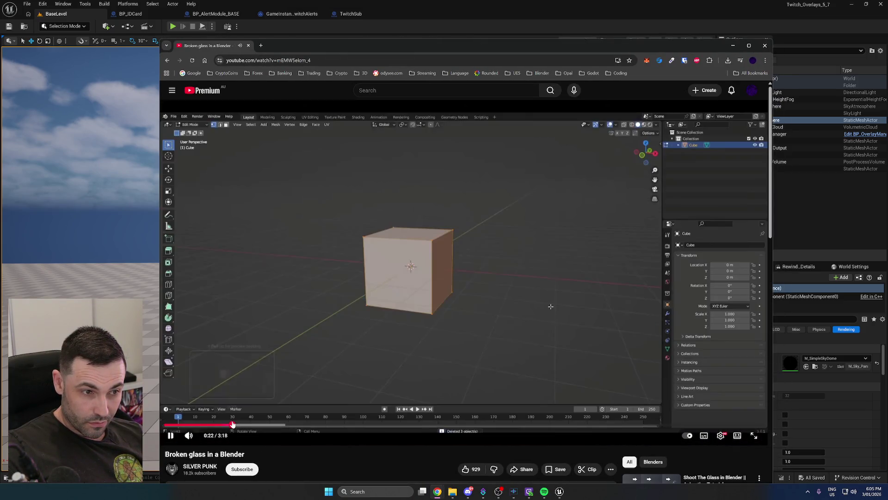
{"action": "key", "text": "space"}
{"action": "left_click", "coordinate": [275, 424]}
{"action": "key", "text": "space"}
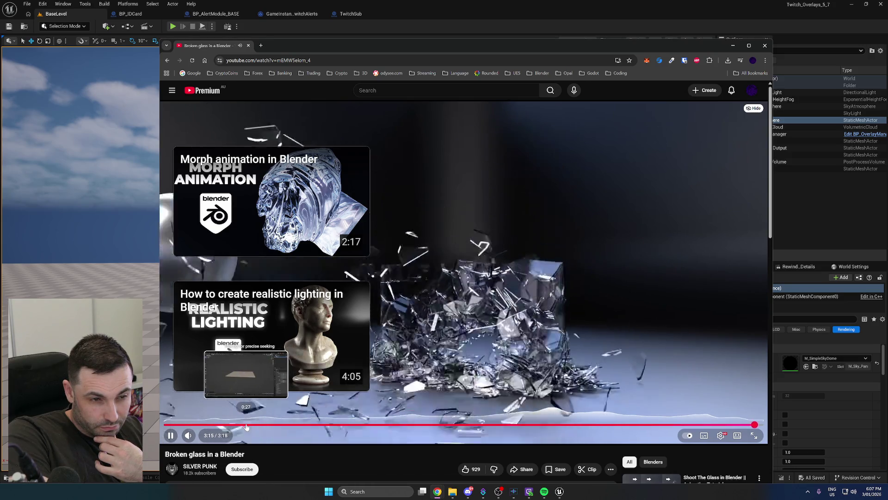
{"action": "left_click", "coordinate": [247, 425]}
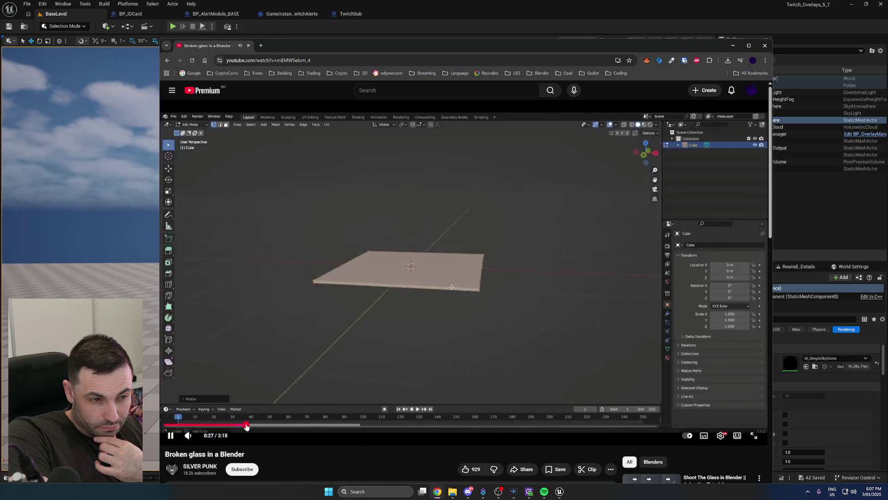
Pause the tutorial video and return to Unreal Engine, showing the ProfilePicScroll assets
{"action": "left_click", "coordinate": [366, 343]}
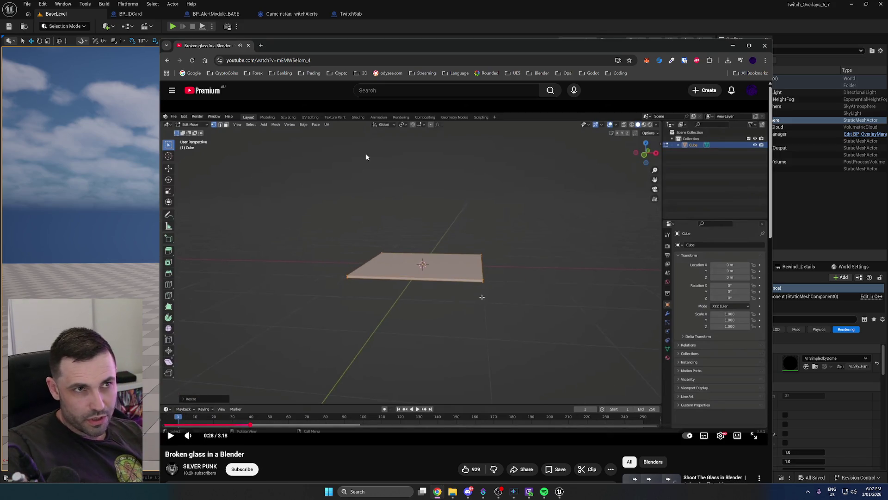
{"action": "left_click", "coordinate": [398, 31]}
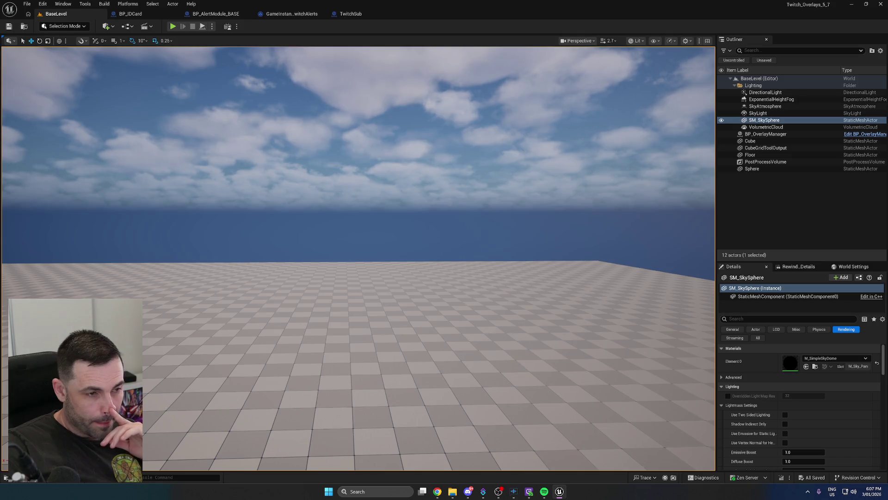
{"action": "key", "text": "ctrl+space"}
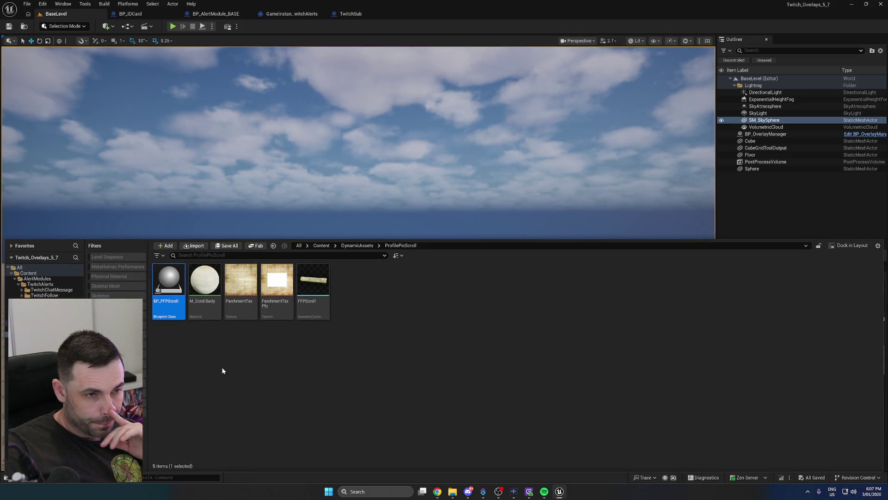
Deselect BP_PFPScroll, close the Content Drawer, and pull the viewport back over the level
{"action": "left_click", "coordinate": [222, 370]}
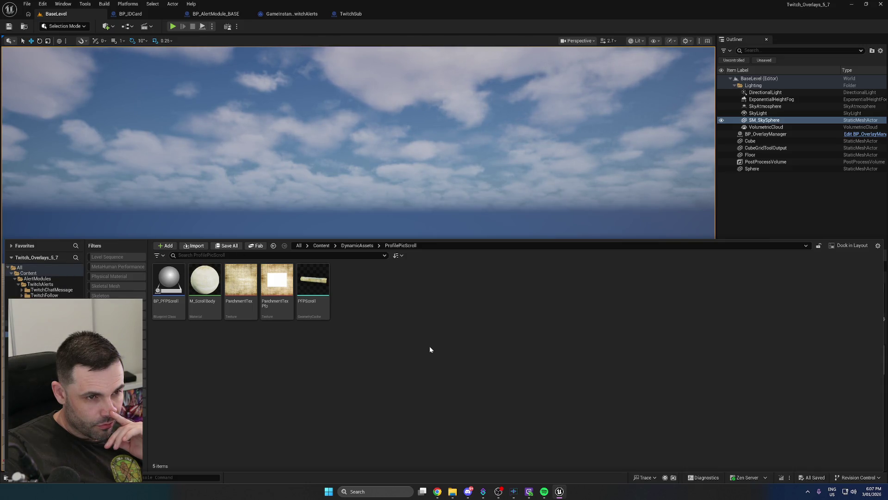
{"action": "left_click", "coordinate": [349, 77]}
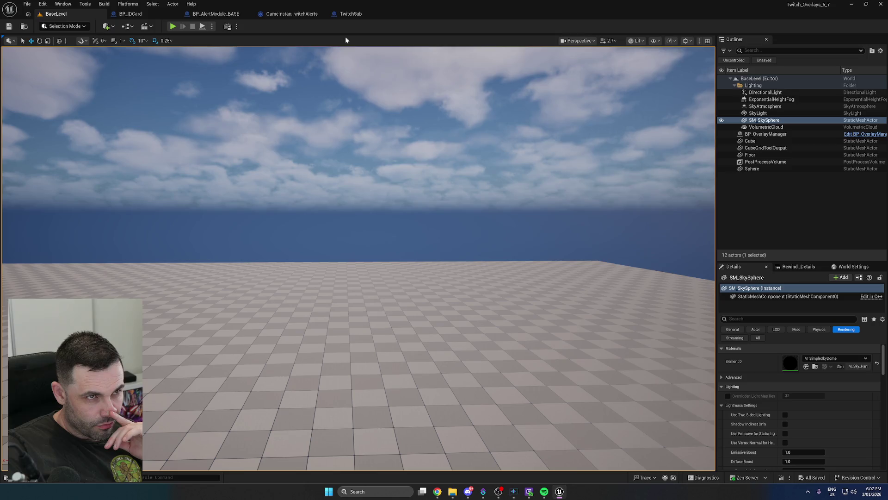
{"action": "mouse_move", "coordinate": [251, 220]}
{"action": "left_mouse_down"}
{"action": "mouse_move", "coordinate": [252, 241]}
{"action": "mouse_move", "coordinate": [217, 259]}
{"action": "mouse_move", "coordinate": [321, 268]}
{"action": "left_mouse_up"}
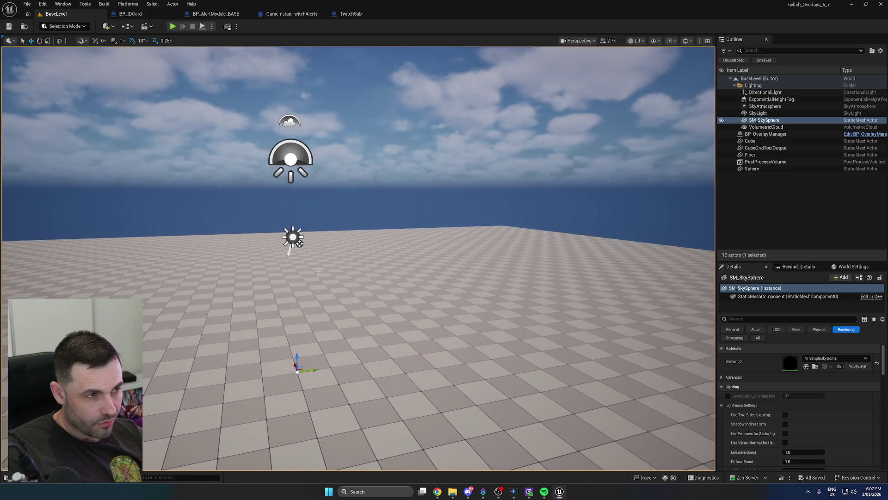
Drag CineCam_Alerts from Content/CameraActors onto the BaseLevel floor
{"action": "key", "text": "ctrl+space"}
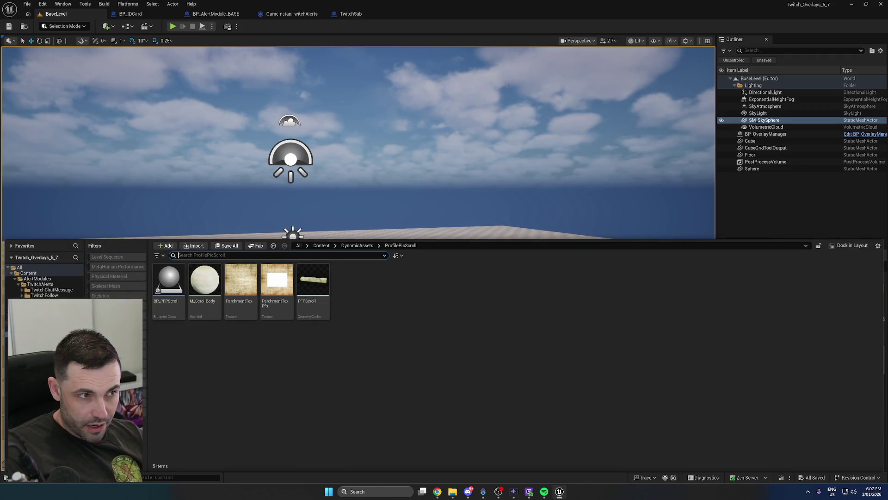
{"action": "key", "text": "alt+Left"}
{"action": "left_click", "coordinate": [170, 311]}
{"action": "mouse_move", "coordinate": [171, 311]}
{"action": "left_mouse_down"}
{"action": "mouse_move", "coordinate": [301, 297]}
{"action": "mouse_move", "coordinate": [367, 313]}
{"action": "mouse_move", "coordinate": [368, 240]}
{"action": "mouse_move", "coordinate": [368, 257]}
{"action": "left_mouse_up"}
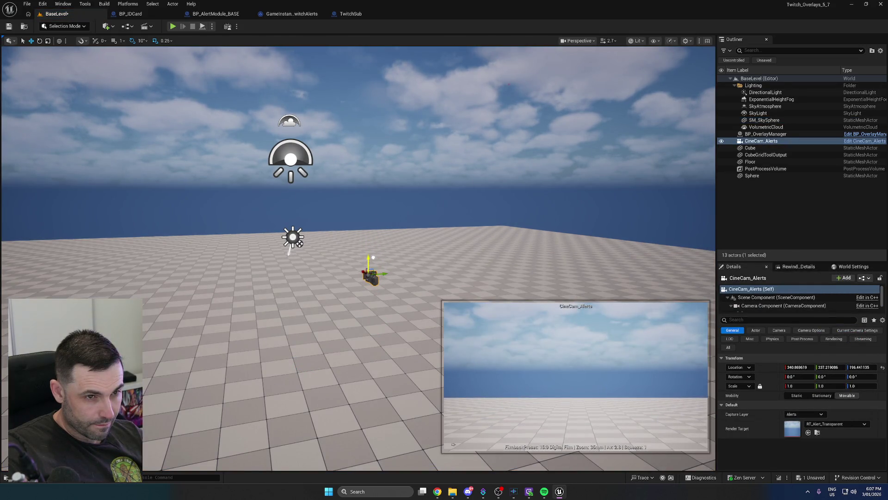
{"action": "left_click", "coordinate": [109, 29]}
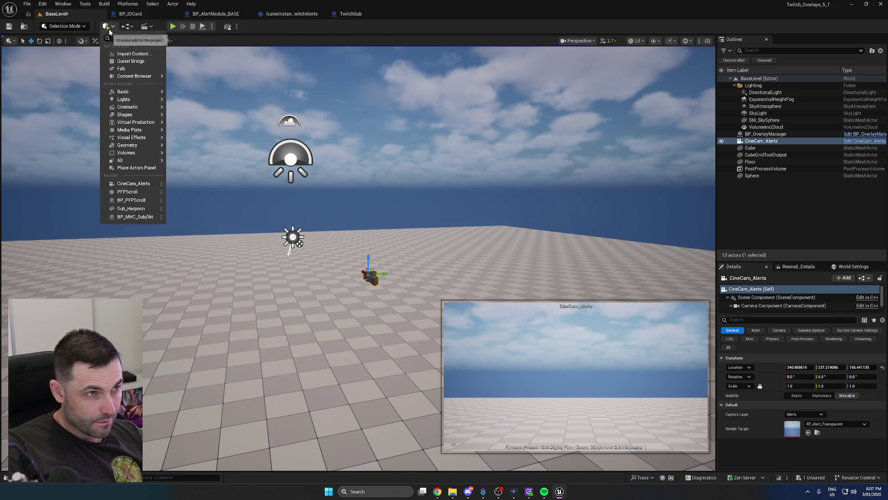
Switch to Modeling Mode and place a new Box in the level
{"action": "left_click", "coordinate": [64, 25]}
{"action": "left_click", "coordinate": [74, 73]}
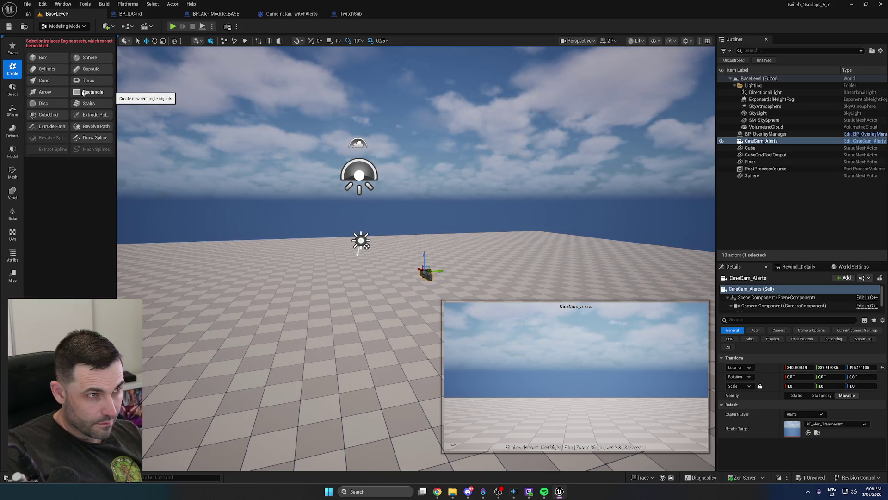
{"action": "left_click", "coordinate": [42, 58]}
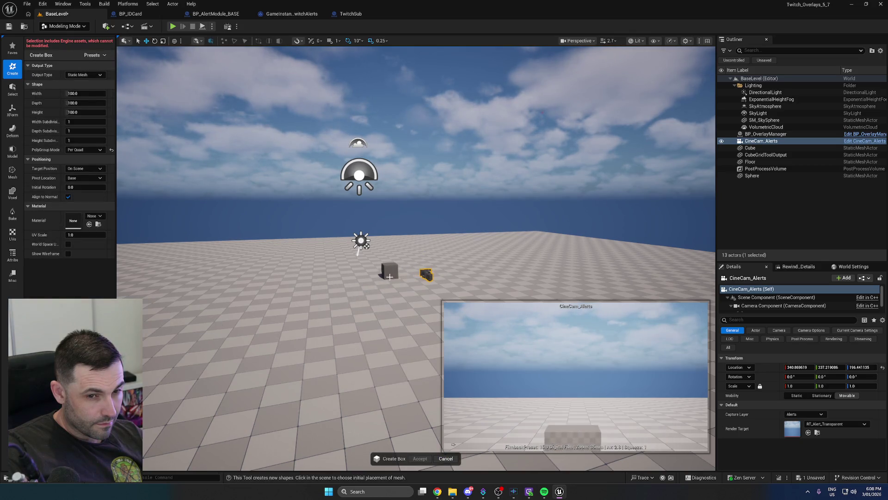
{"action": "left_click", "coordinate": [389, 272]}
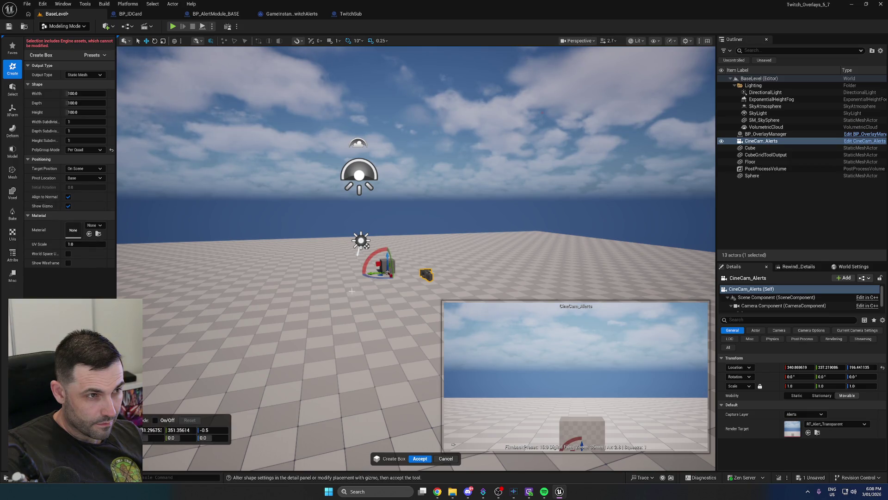
Size the box to Width 200, Depth 10, Height 200, raise it off the floor, and accept
{"action": "left_click_drag", "start_coordinate": [82, 103], "coordinate": [65, 102]}
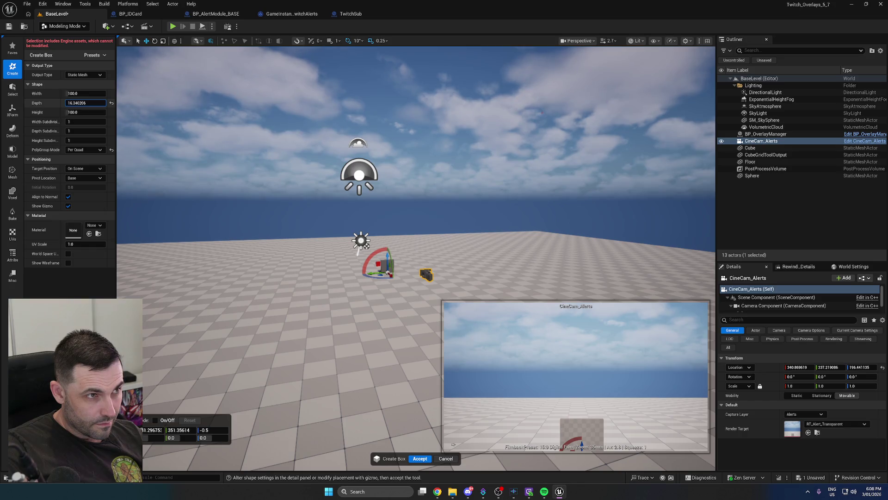
{"action": "type", "text": "10"}
{"action": "key", "text": "Return"}
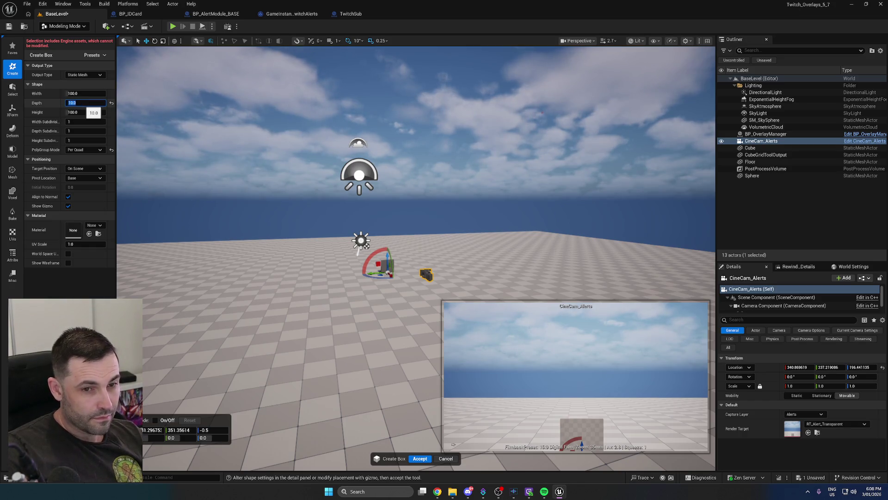
{"action": "left_click", "coordinate": [86, 93]}
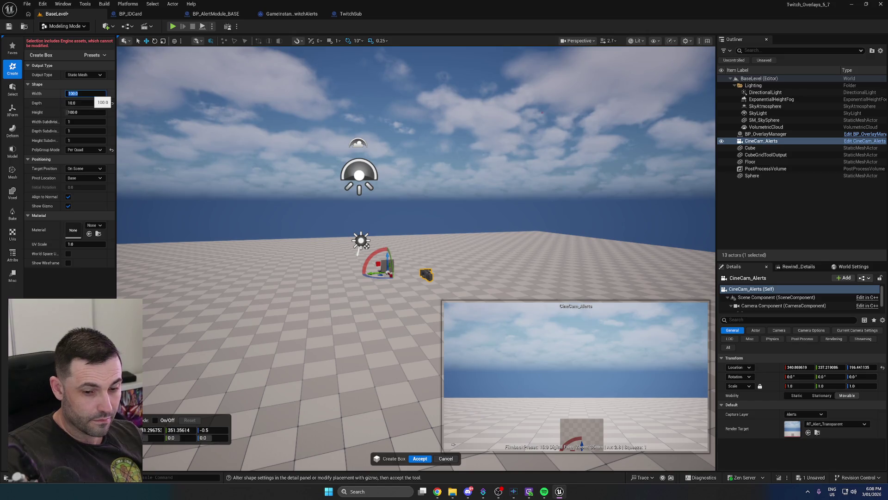
{"action": "type", "text": "200"}
{"action": "key", "text": "Return"}
{"action": "left_click", "coordinate": [86, 112]}
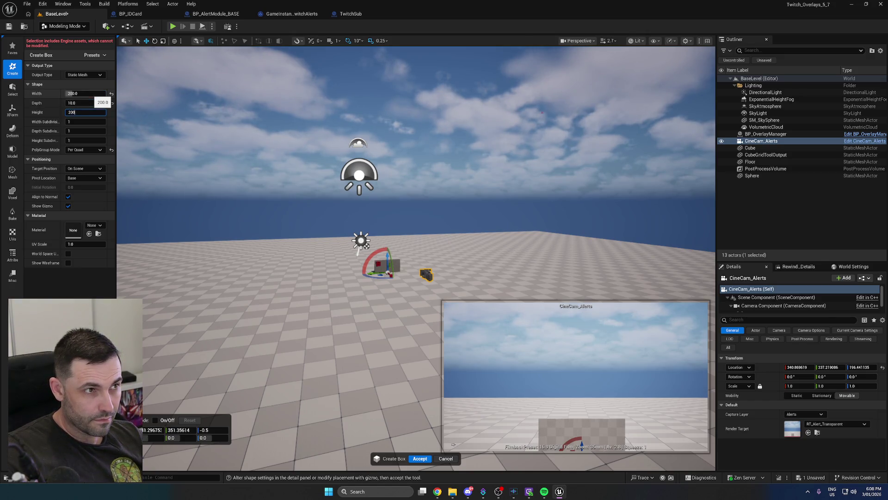
{"action": "key", "text": "Return"}
{"action": "left_click_drag", "start_coordinate": [387, 259], "coordinate": [391, 248]}
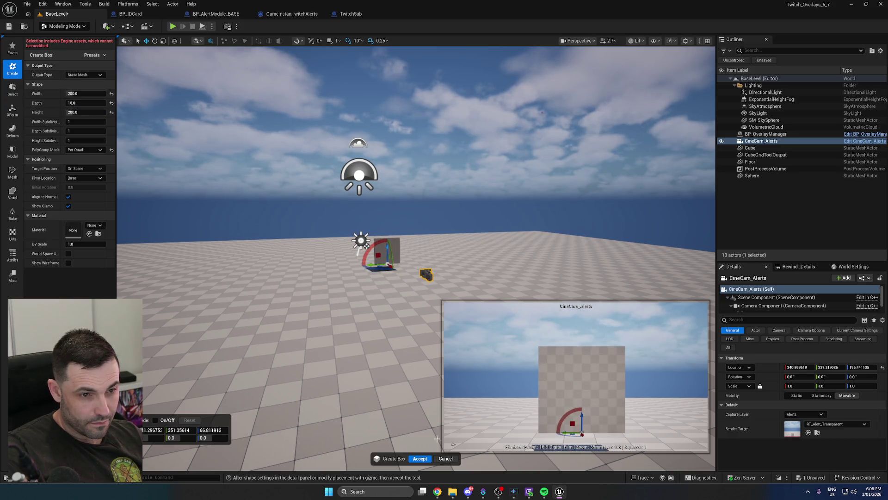
{"action": "left_click", "coordinate": [419, 459]}
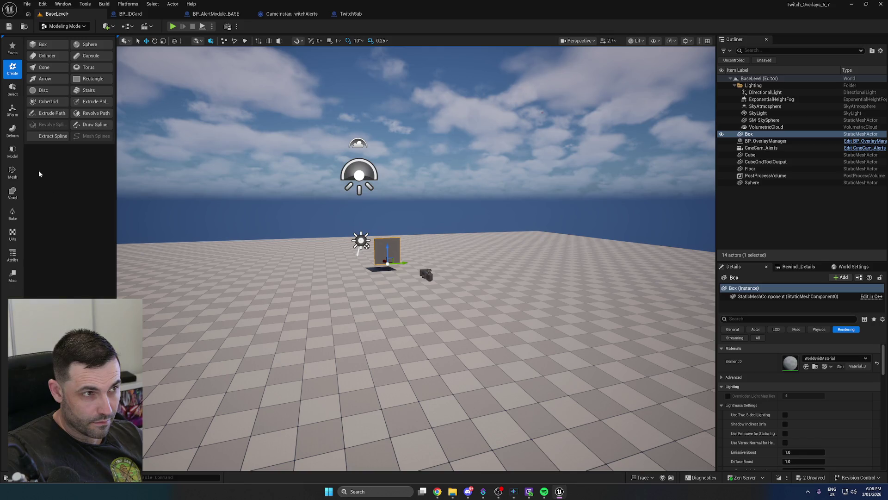
Assign M_Shader_SimpleTranslucent to the Box's Element 0 material slot
{"action": "left_click", "coordinate": [827, 358]}
{"action": "type", "text": "transp"}
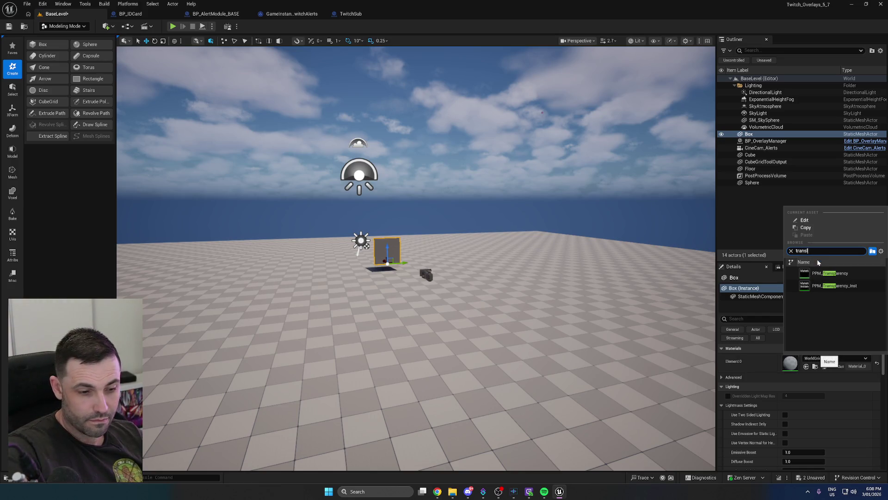
{"action": "key", "text": "BackSpace"}
{"action": "type", "text": "lu"}
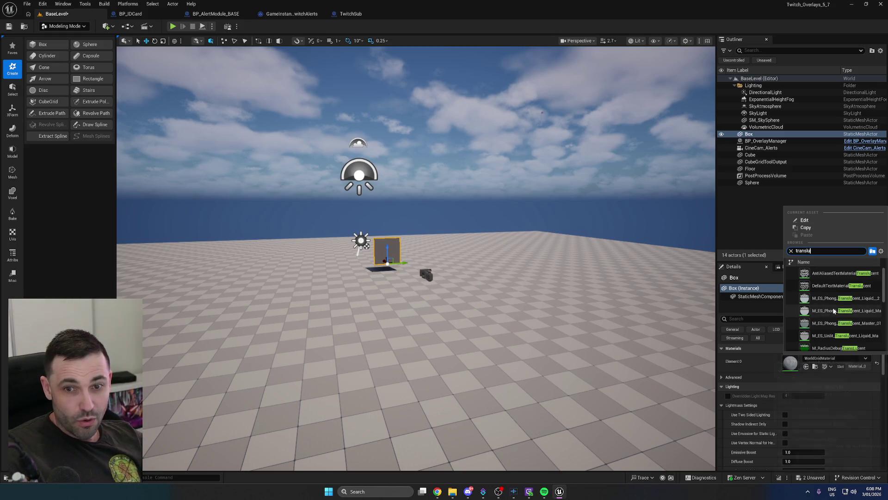
{"action": "scroll", "coordinate": [845, 308], "scroll_direction": "down", "scroll_amount": 2}
{"action": "scroll", "coordinate": [846, 307], "scroll_direction": "down", "scroll_amount": 5}
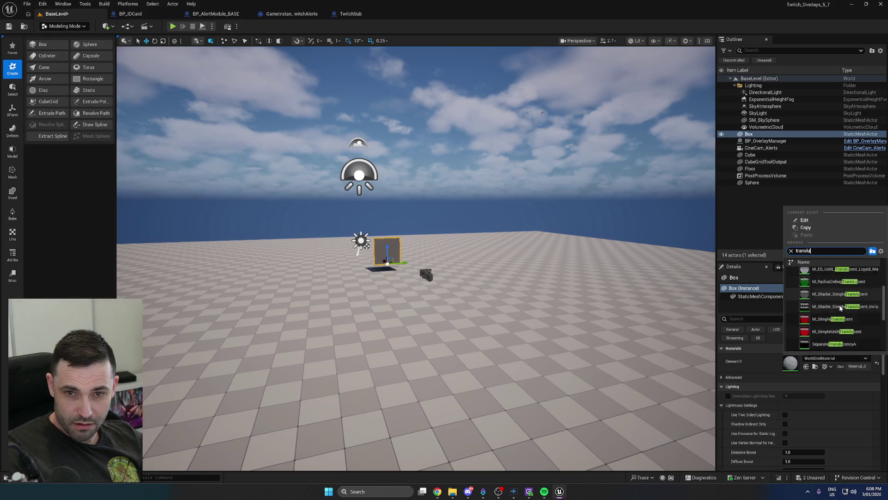
{"action": "scroll", "coordinate": [860, 320], "scroll_direction": "down", "scroll_amount": 3}
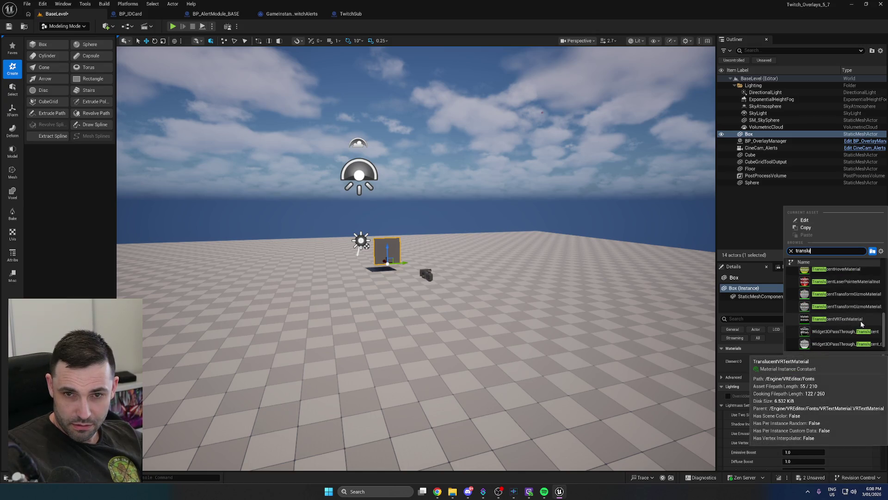
{"action": "scroll", "coordinate": [861, 321], "scroll_direction": "down", "scroll_amount": 1}
{"action": "scroll", "coordinate": [849, 314], "scroll_direction": "up", "scroll_amount": 5}
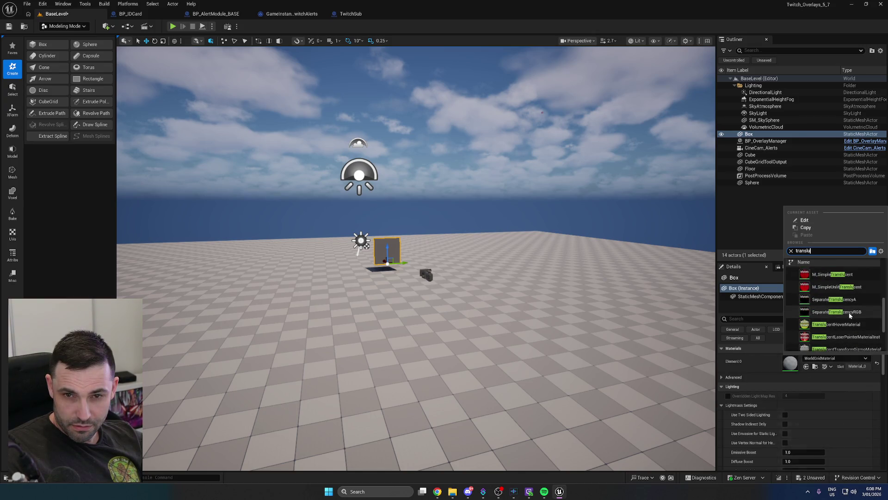
{"action": "mouse_move", "coordinate": [849, 314]}
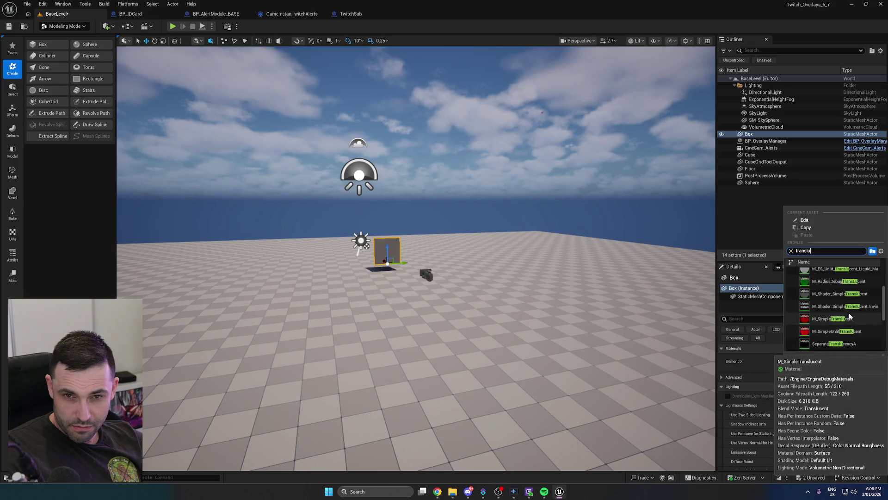
{"action": "mouse_move", "coordinate": [847, 297]}
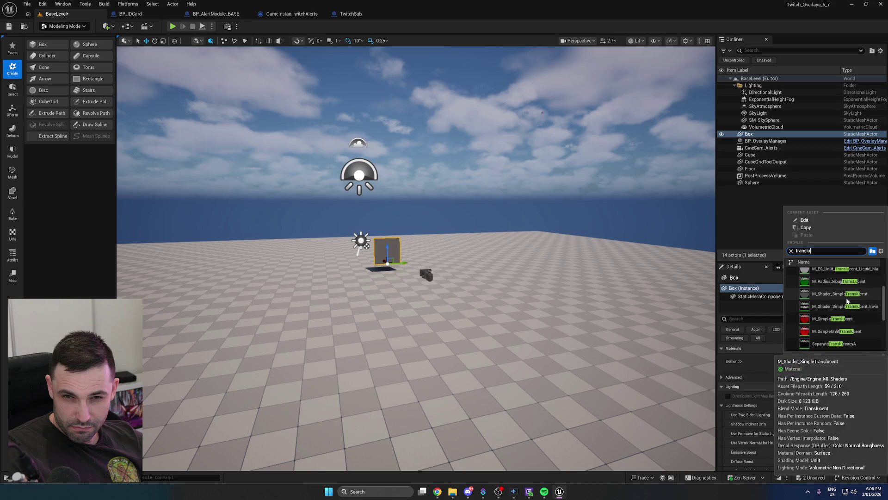
{"action": "left_click", "coordinate": [847, 294]}
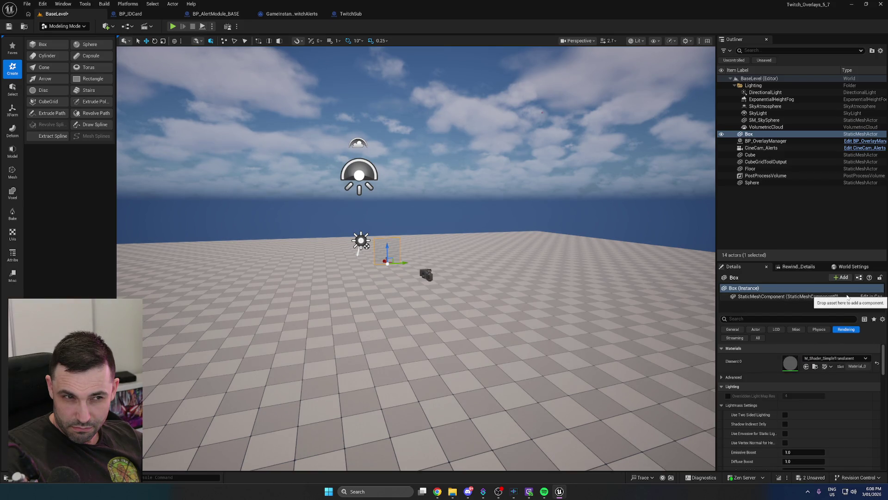
Frame the translucent box in the viewport and zoom out
{"action": "key", "text": "f"}
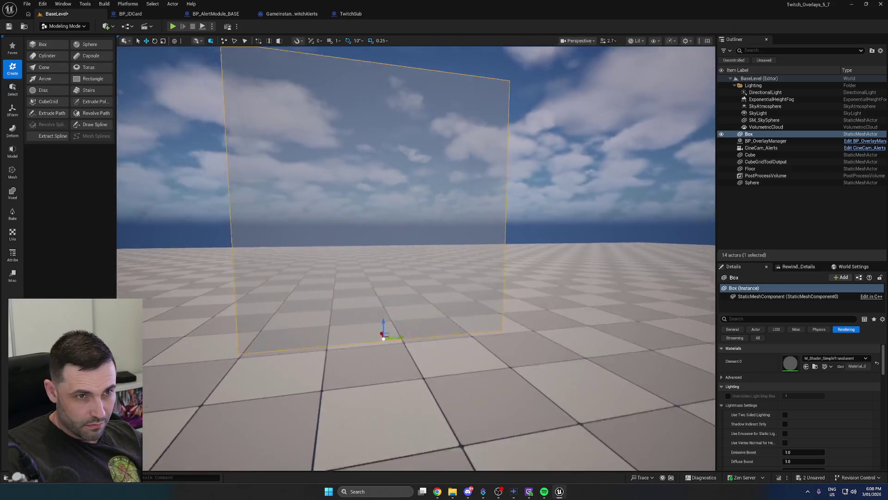
{"action": "scroll", "coordinate": [417, 259], "scroll_direction": "down", "scroll_amount": 5}
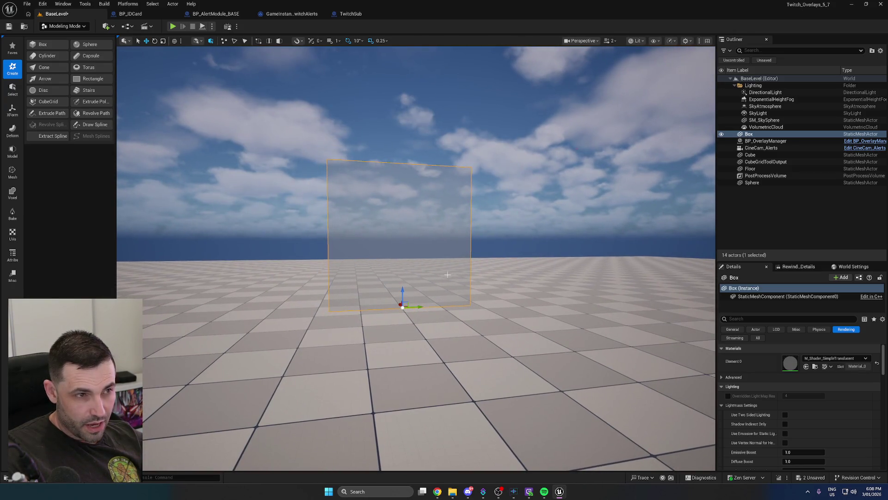
{"action": "scroll", "coordinate": [354, 173], "scroll_direction": "down", "scroll_amount": 5}
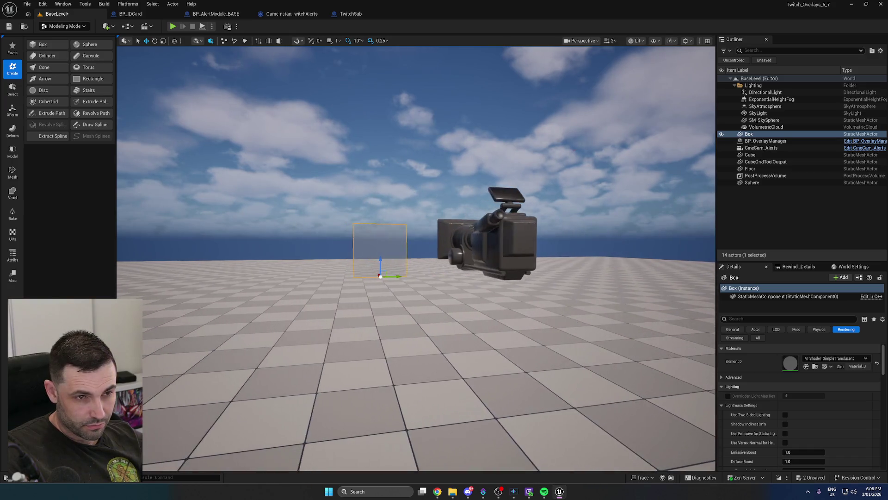
Run a quick play test, then open RT_Alert_Transparent from Overlays/RenderTargets
{"action": "left_click", "coordinate": [173, 26]}
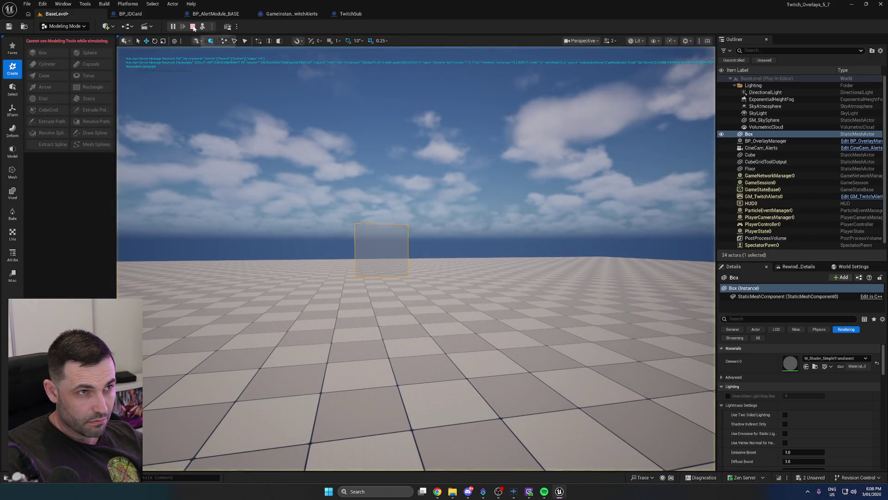
{"action": "left_click", "coordinate": [193, 26]}
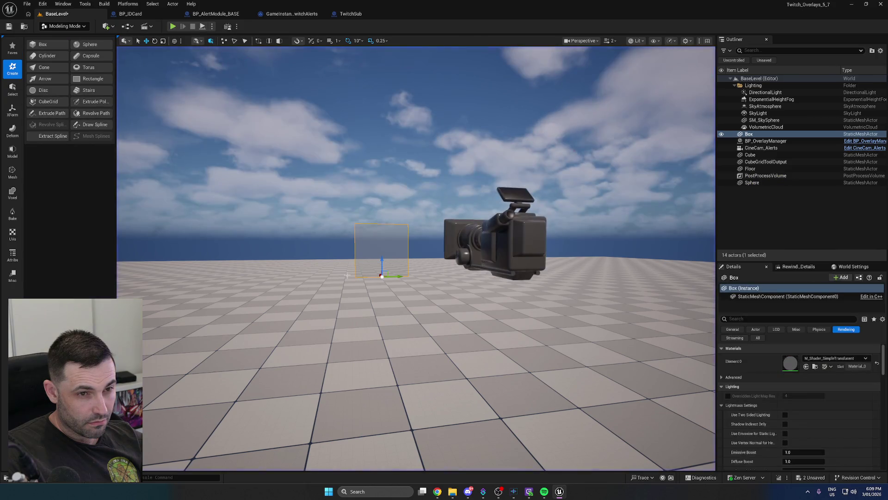
{"action": "left_click", "coordinate": [6, 477]}
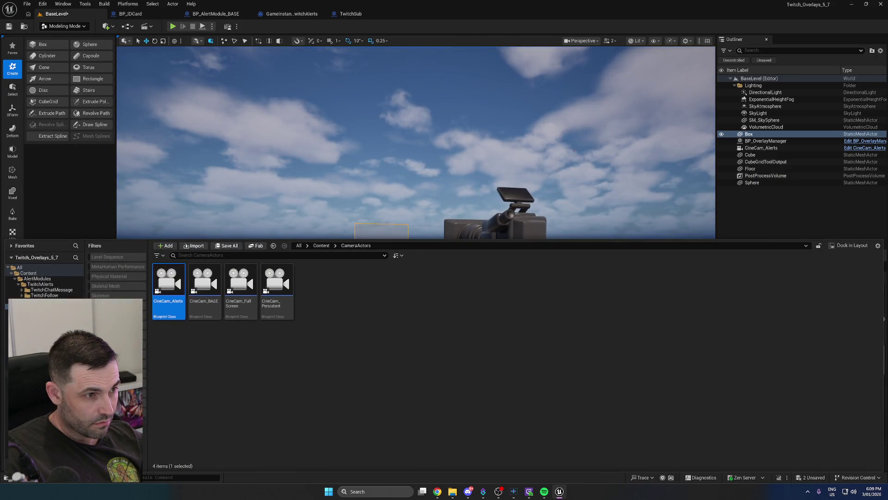
{"action": "left_click", "coordinate": [32, 372]}
{"action": "double_click", "coordinate": [204, 291]}
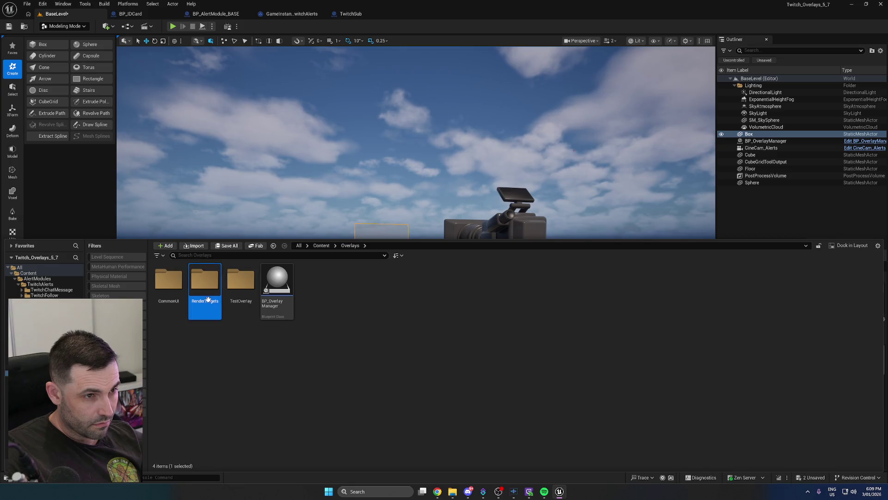
{"action": "double_click", "coordinate": [175, 290]}
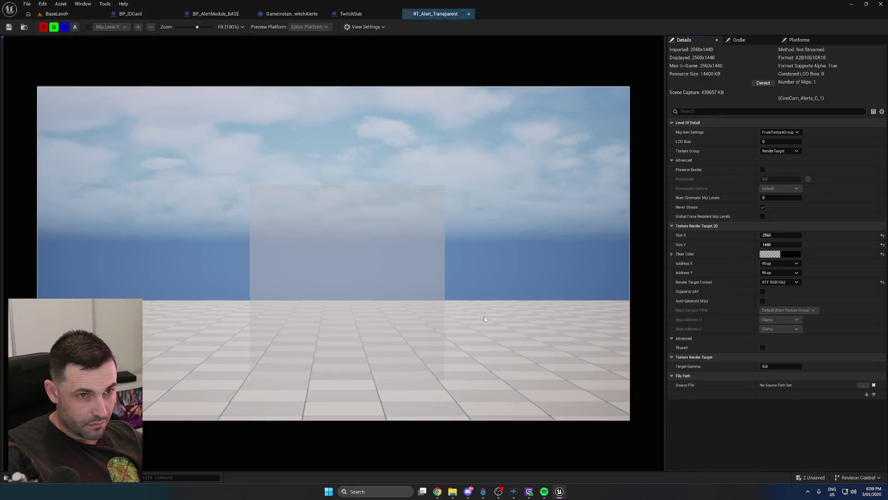
Toggle the render target preview between its alpha channel and full colour
{"action": "left_click", "coordinate": [74, 30]}
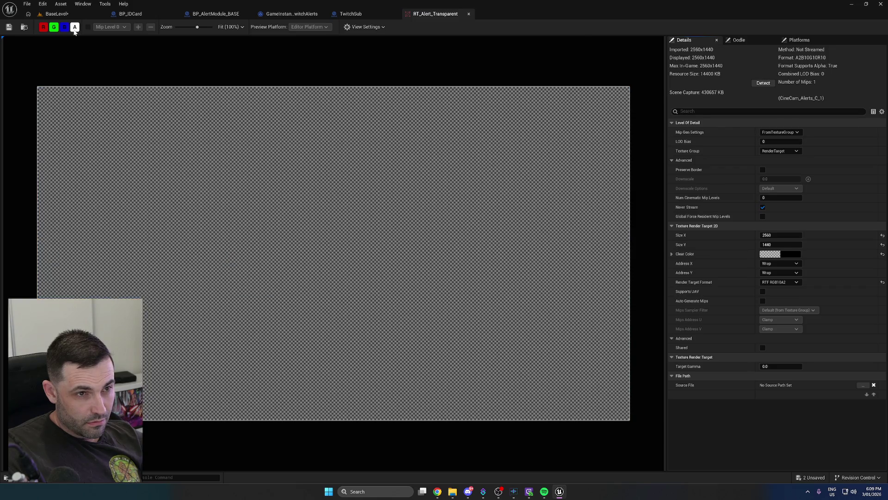
{"action": "left_click", "coordinate": [74, 30]}
{"action": "left_click", "coordinate": [74, 31]}
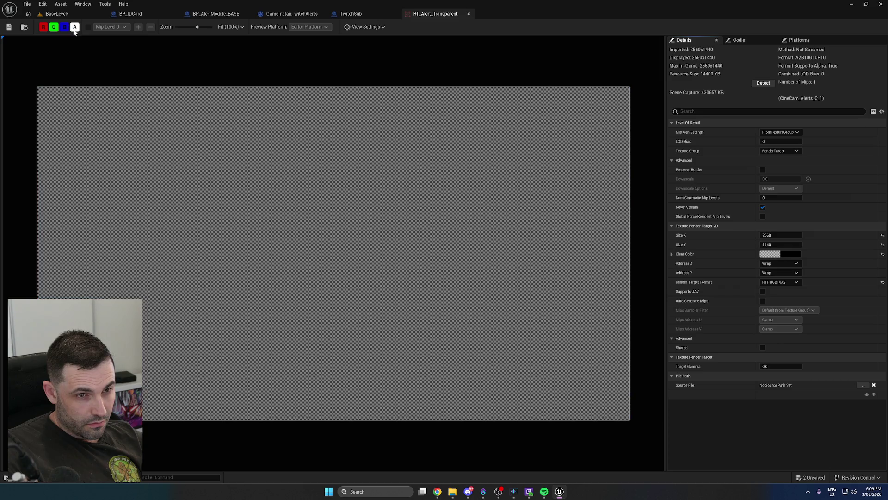
{"action": "left_click", "coordinate": [74, 30]}
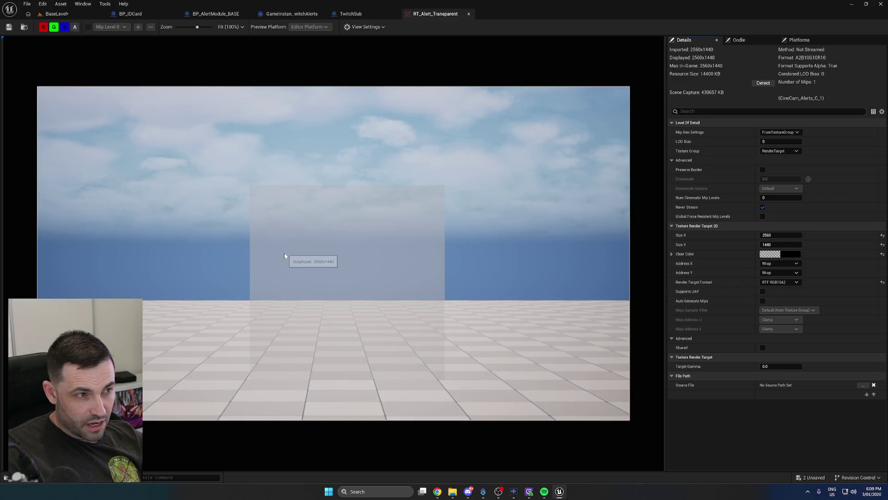
{"action": "left_click", "coordinate": [75, 30]}
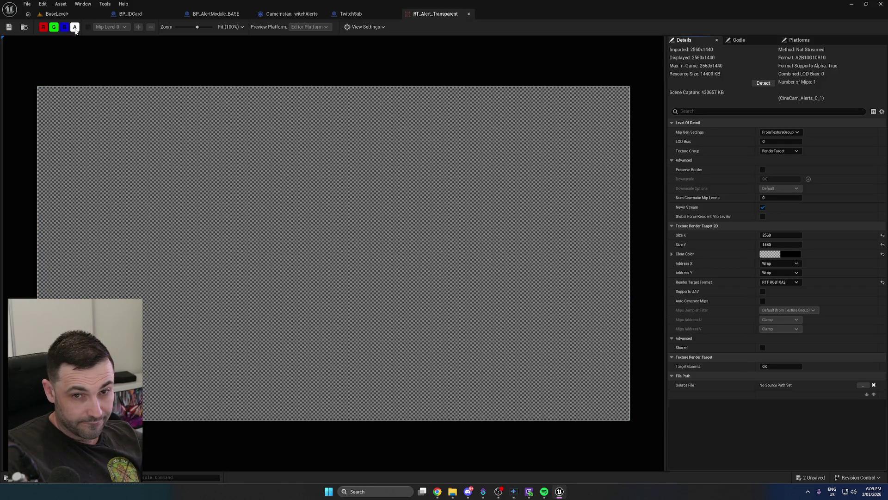
{"action": "left_click", "coordinate": [75, 29]}
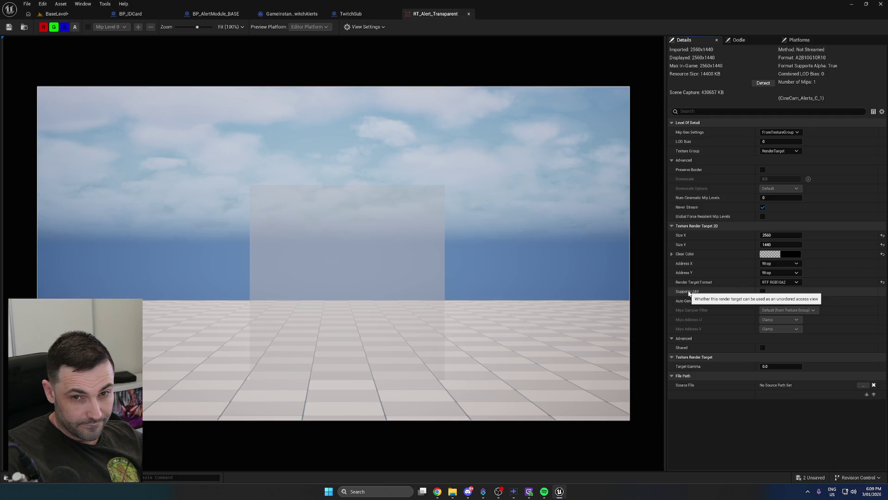
Enable Supports UAV on RT_Alert_Transparent, accept the memory warning, and return to the level
{"action": "left_click", "coordinate": [763, 292]}
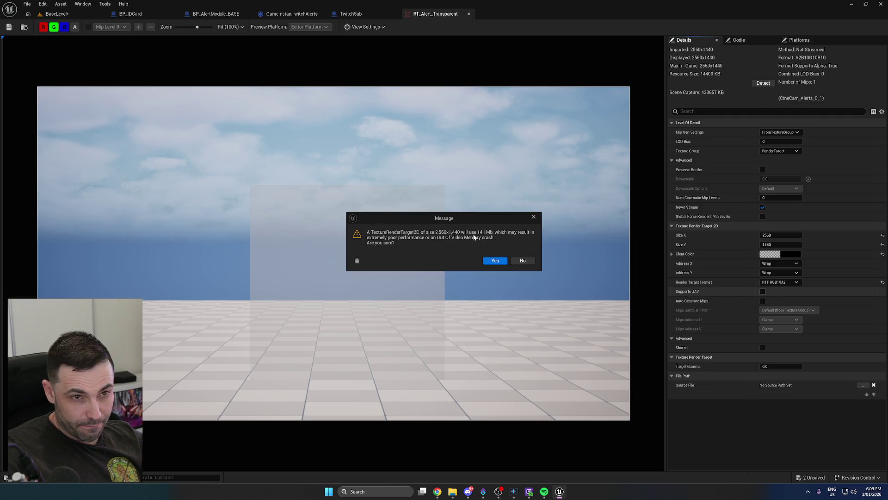
{"action": "left_click", "coordinate": [494, 261]}
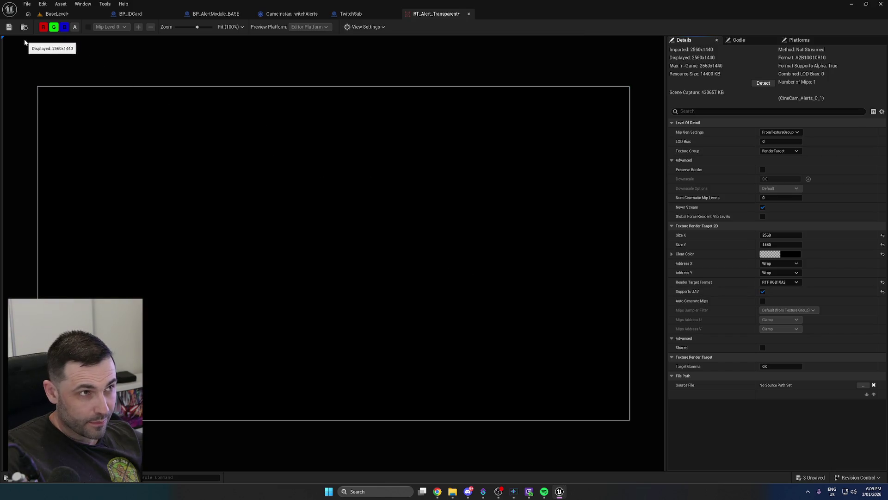
{"action": "left_click", "coordinate": [70, 13]}
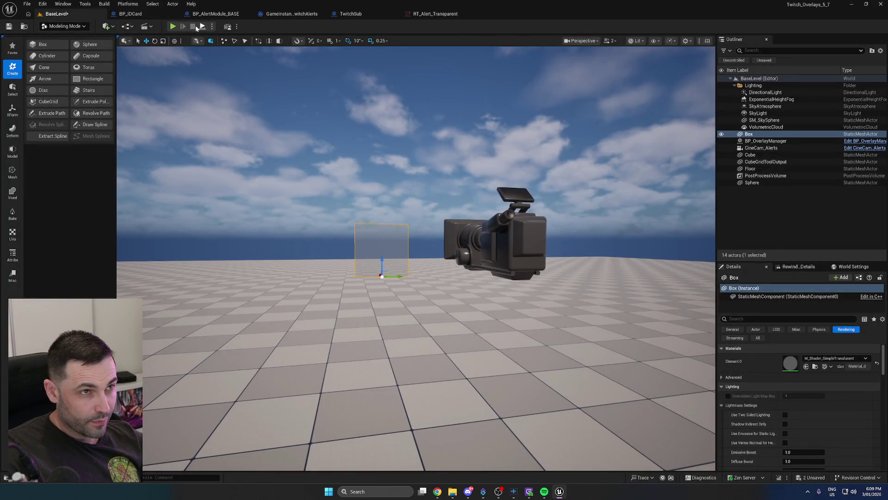
Stop the play session, switch back to Selection Mode, and save all
{"action": "left_click", "coordinate": [193, 27]}
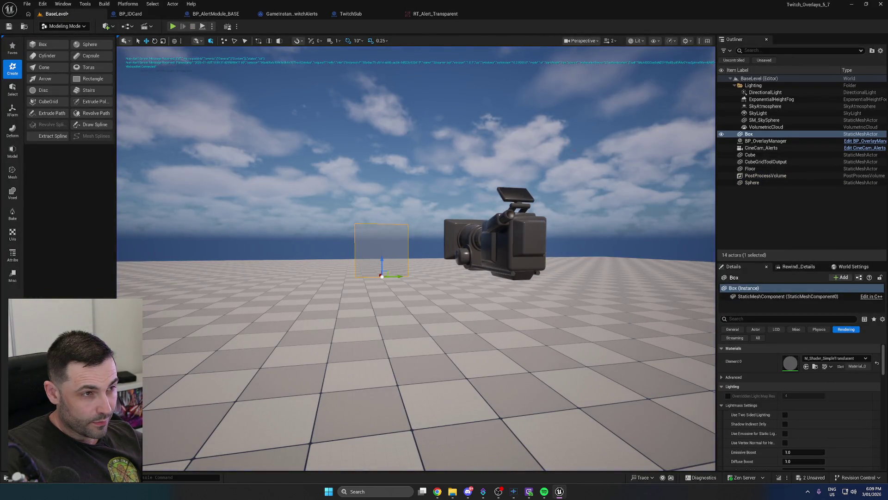
{"action": "left_click", "coordinate": [65, 26]}
{"action": "left_click", "coordinate": [56, 36]}
{"action": "key", "text": "ctrl+s"}
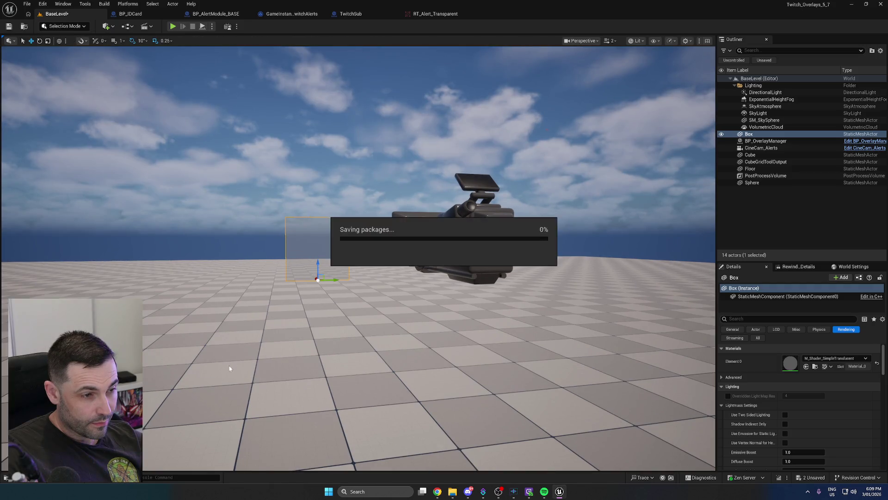
Inspect RT_Alert_Transparent's alpha channel again, then return to BaseLevel
{"action": "key", "text": "ctrl+space"}
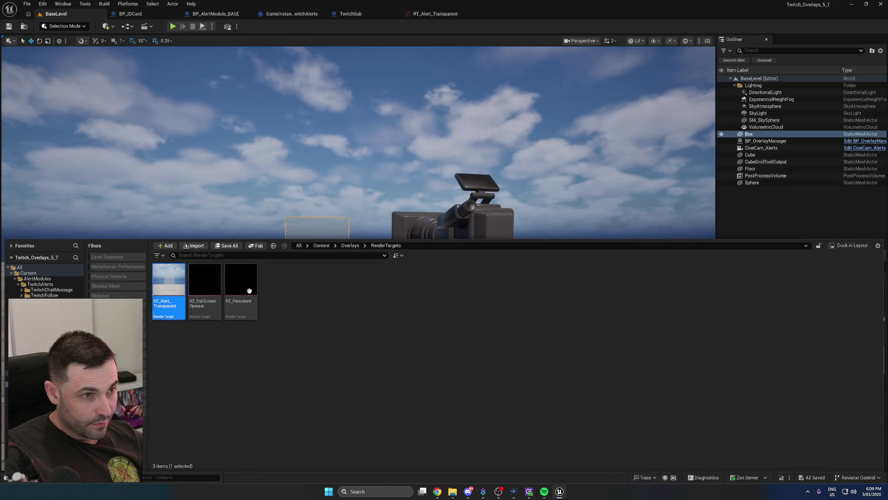
{"action": "double_click", "coordinate": [169, 280]}
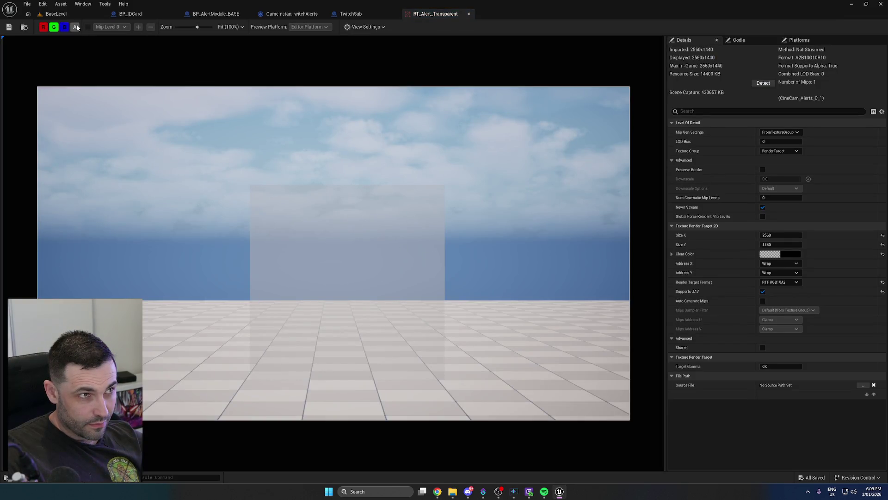
{"action": "left_click", "coordinate": [76, 27]}
{"action": "left_click", "coordinate": [75, 27]}
{"action": "left_click", "coordinate": [76, 26]}
{"action": "left_click", "coordinate": [76, 27]}
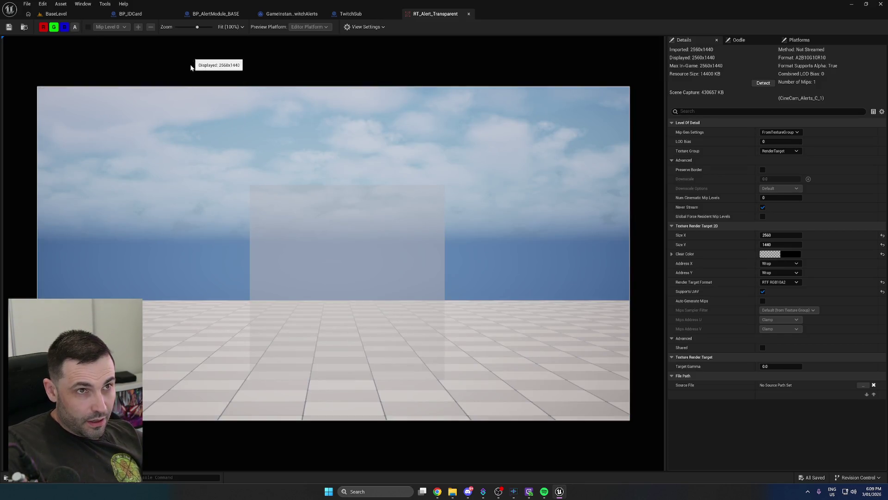
{"action": "left_click", "coordinate": [74, 13]}
{"action": "left_click", "coordinate": [798, 320]}
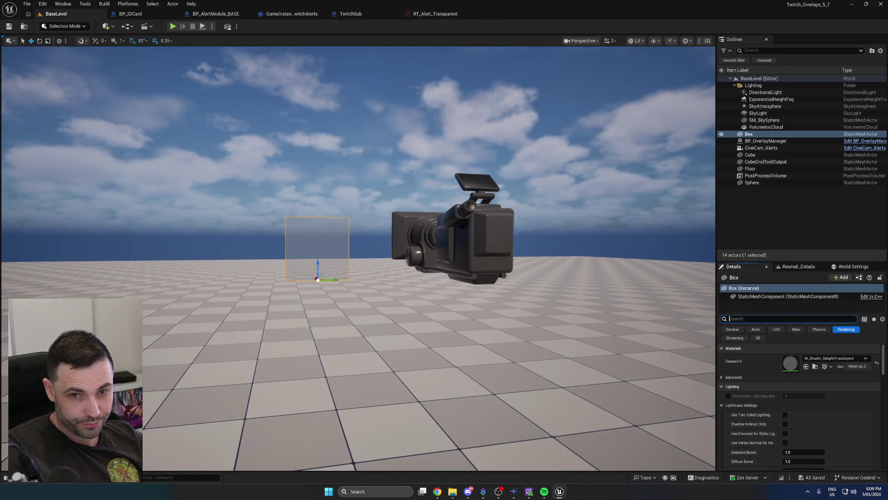
Enable Render CustomDepth Pass on the Box with stencil value 10, then simulate
{"action": "type", "text": "custom"}
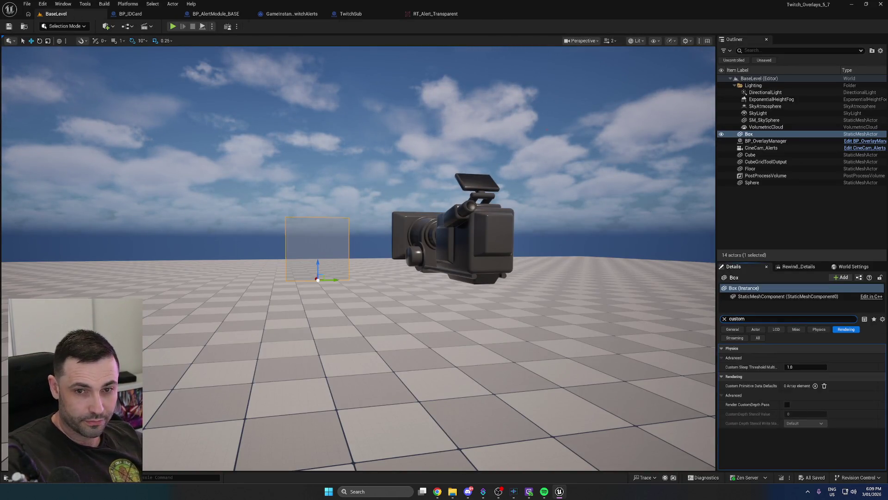
{"action": "left_click", "coordinate": [787, 404]}
{"action": "left_click", "coordinate": [798, 413]}
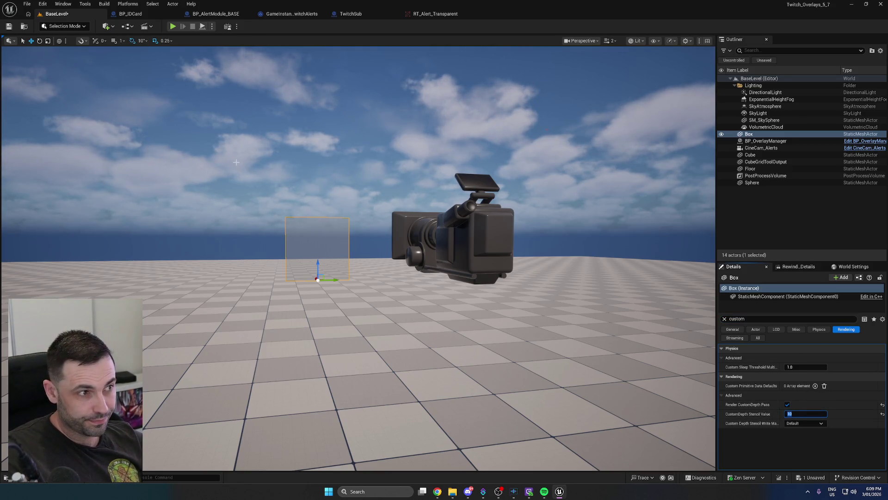
{"action": "left_click", "coordinate": [200, 27]}
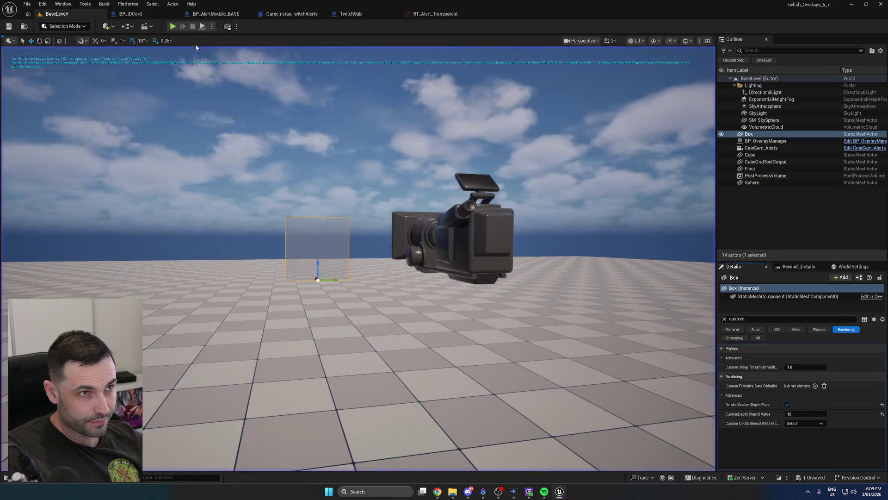
Check RT_Alert_Transparent's alpha, turn off Supports UAV, and return to the level
{"action": "left_click", "coordinate": [6, 478]}
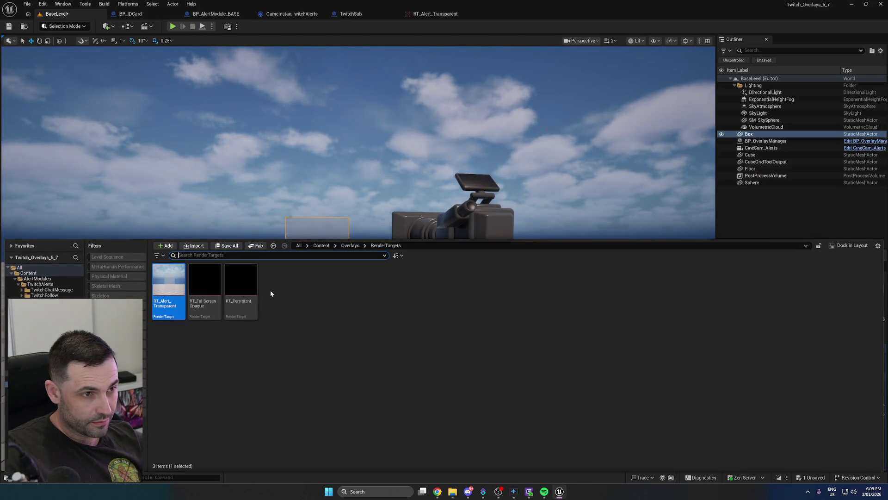
{"action": "double_click", "coordinate": [174, 287]}
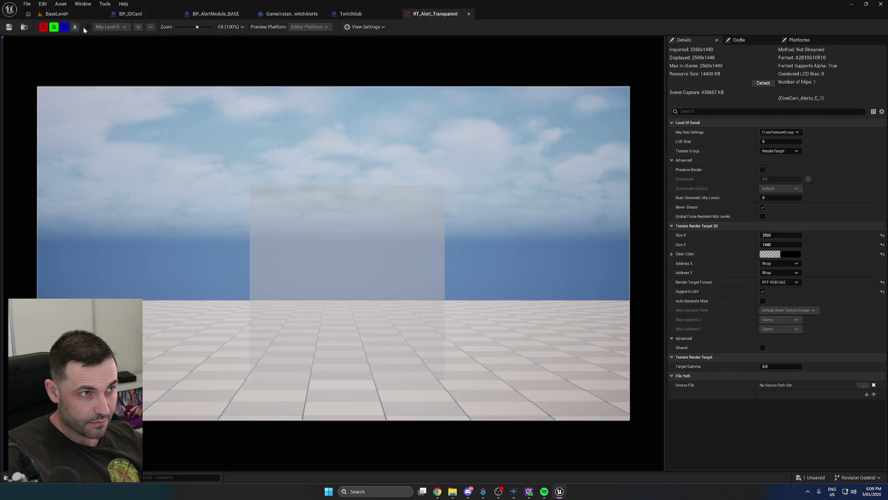
{"action": "left_click", "coordinate": [78, 29]}
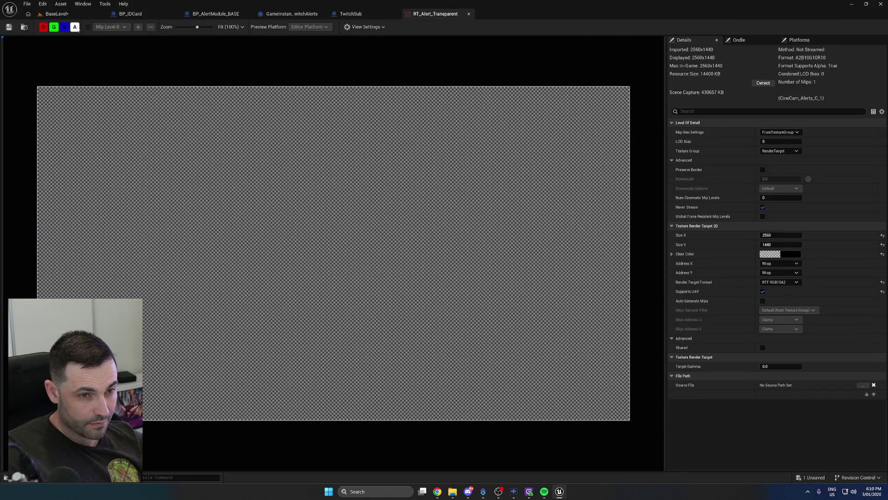
{"action": "left_click", "coordinate": [78, 28]}
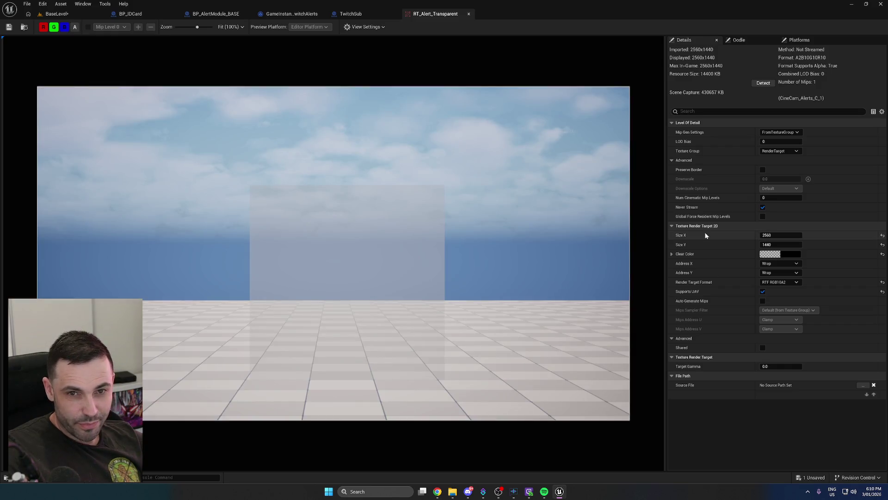
{"action": "left_click", "coordinate": [763, 292]}
{"action": "left_click", "coordinate": [496, 261]}
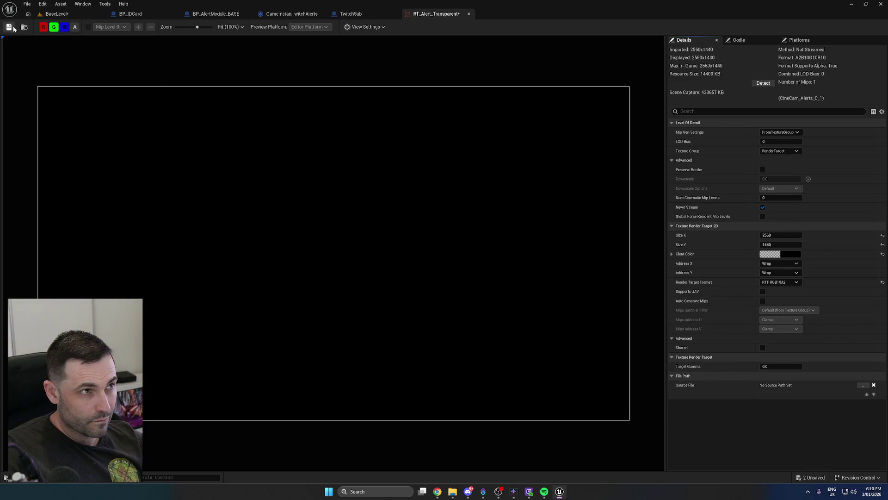
{"action": "left_click", "coordinate": [69, 14]}
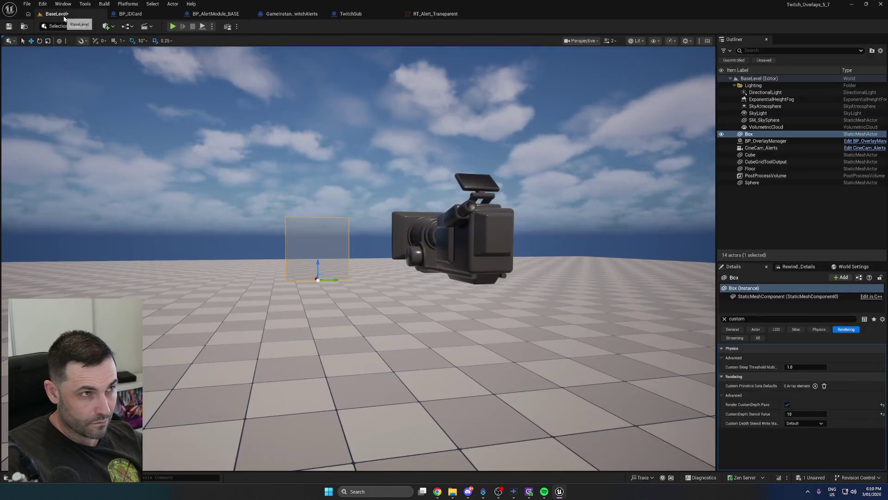
Save all and open the PPM_Transparency material graph from the Materials folder
{"action": "key", "text": "ctrl+s"}
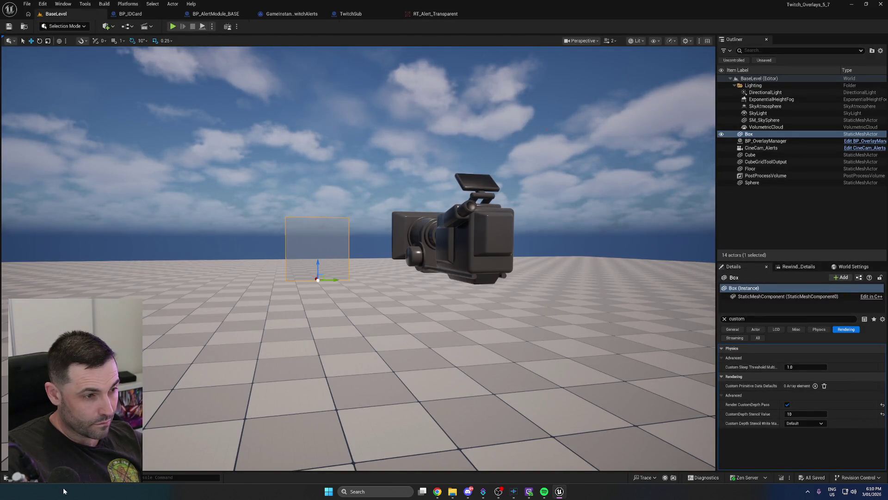
{"action": "left_click", "coordinate": [18, 477]}
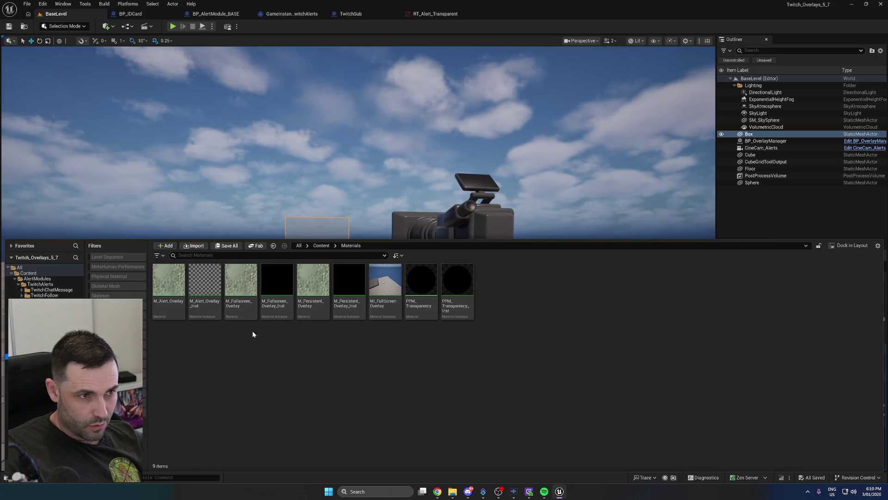
{"action": "double_click", "coordinate": [412, 298]}
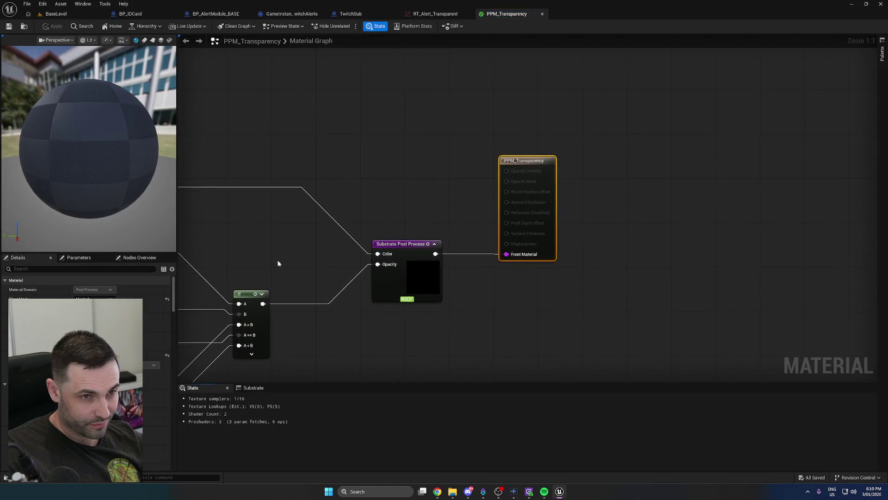
{"action": "mouse_move", "coordinate": [277, 263]}
{"action": "left_mouse_down"}
{"action": "mouse_move", "coordinate": [483, 226]}
{"action": "mouse_move", "coordinate": [505, 198]}
{"action": "mouse_move", "coordinate": [520, 197]}
{"action": "left_mouse_up"}
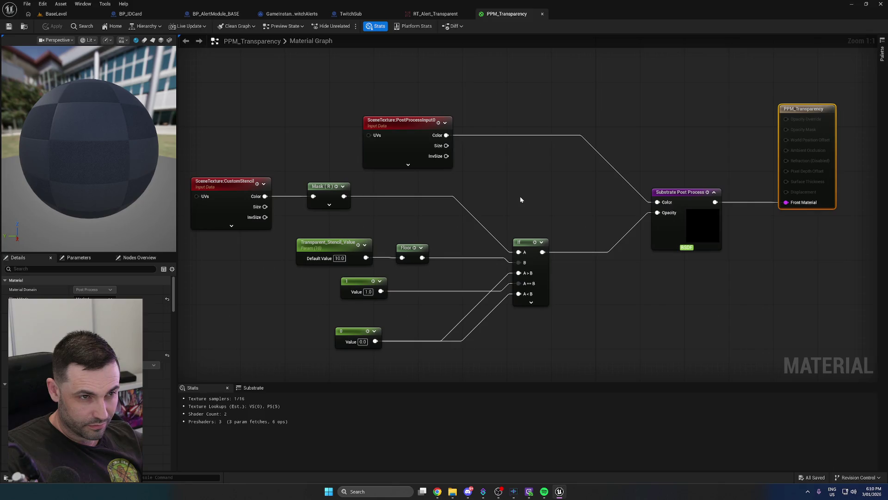
{"action": "left_click", "coordinate": [409, 121]}
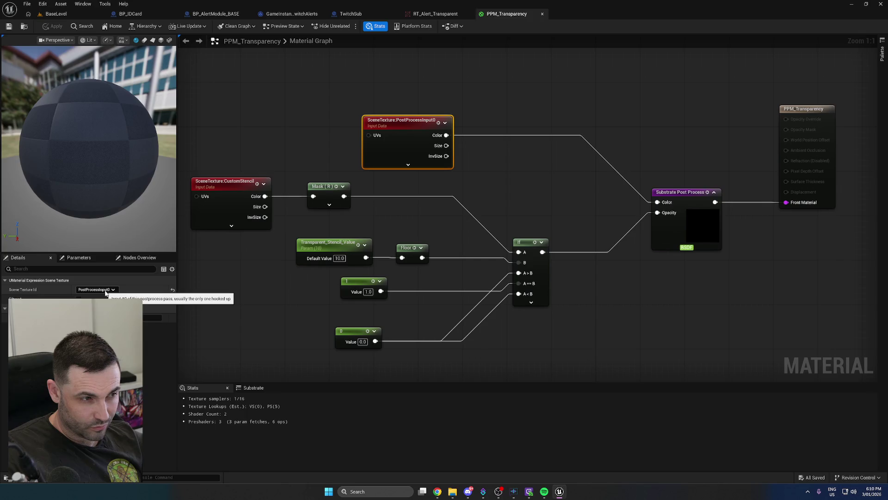
Duplicate the PostProcessInput0 scene texture node and place the copy above the original
{"action": "left_click", "coordinate": [105, 291]}
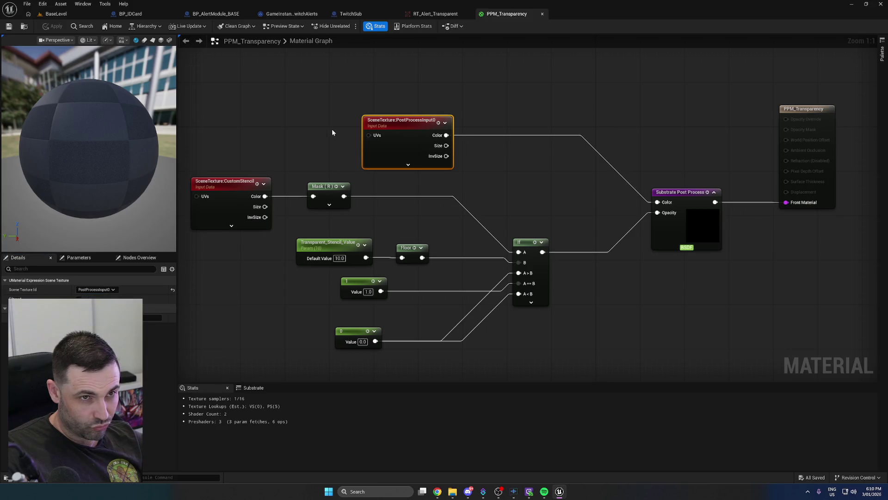
{"action": "left_click_drag", "start_coordinate": [331, 135], "coordinate": [344, 184]}
{"action": "left_click", "coordinate": [401, 161]}
{"action": "left_click", "coordinate": [418, 176]}
{"action": "key", "text": "ctrl+d"}
{"action": "mouse_move", "coordinate": [424, 118]}
{"action": "left_mouse_down"}
{"action": "mouse_move", "coordinate": [417, 213]}
{"action": "mouse_move", "coordinate": [368, 114]}
{"action": "left_mouse_up"}
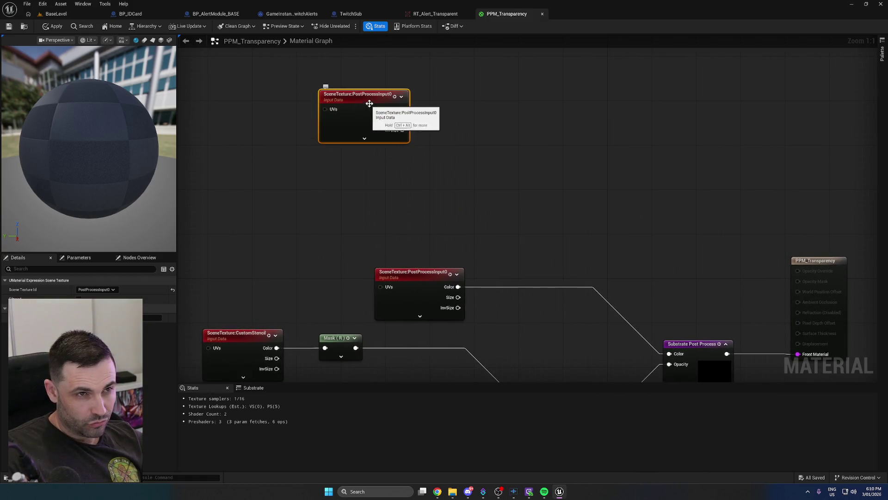
{"action": "left_click", "coordinate": [96, 289]}
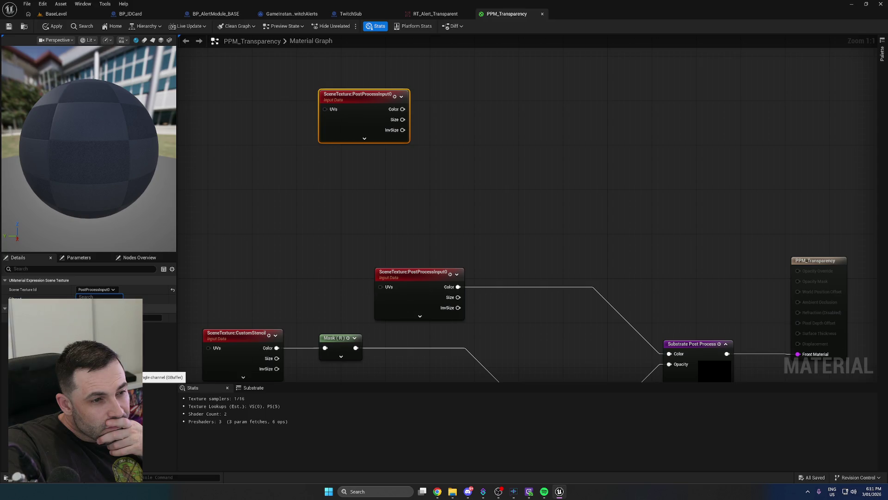
Set the copied scene texture node to Opacity and move it lower in the graph
{"action": "left_click", "coordinate": [93, 370]}
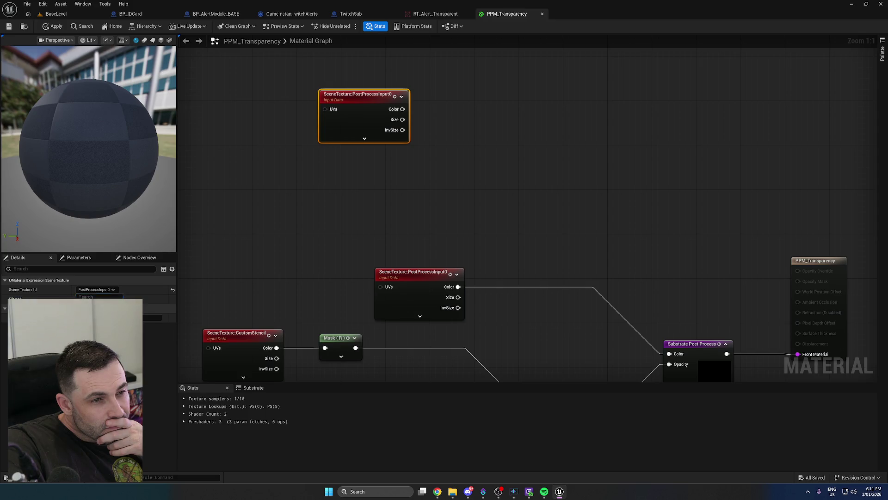
{"action": "left_click", "coordinate": [384, 206]}
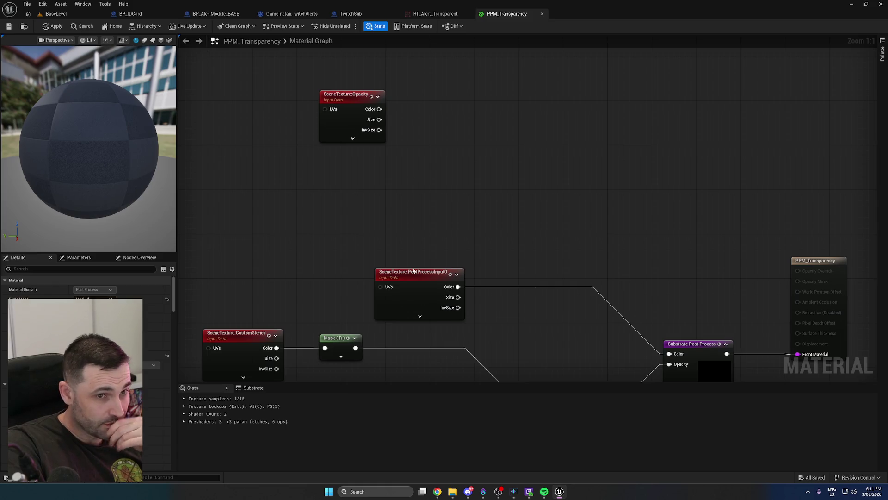
{"action": "left_click", "coordinate": [420, 316]}
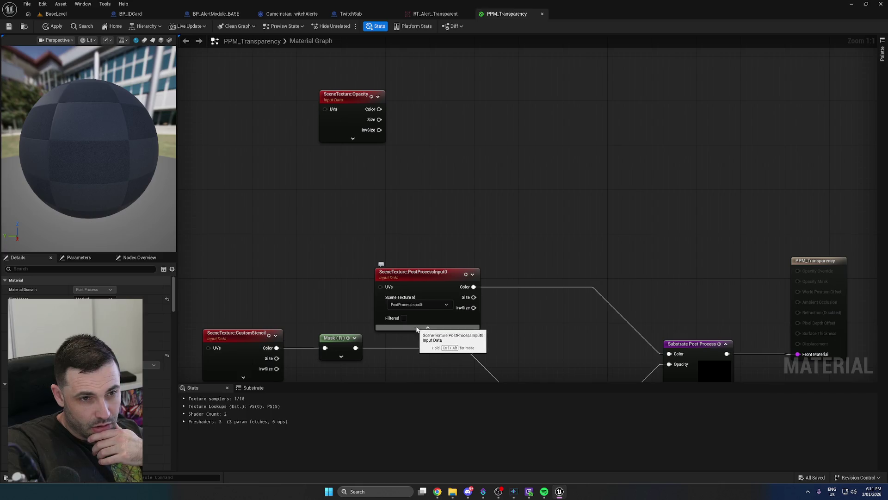
{"action": "left_click", "coordinate": [421, 325]}
{"action": "mouse_move", "coordinate": [361, 99]}
{"action": "left_mouse_down"}
{"action": "mouse_move", "coordinate": [418, 114]}
{"action": "mouse_move", "coordinate": [438, 137]}
{"action": "left_mouse_up"}
{"action": "left_click", "coordinate": [430, 177]}
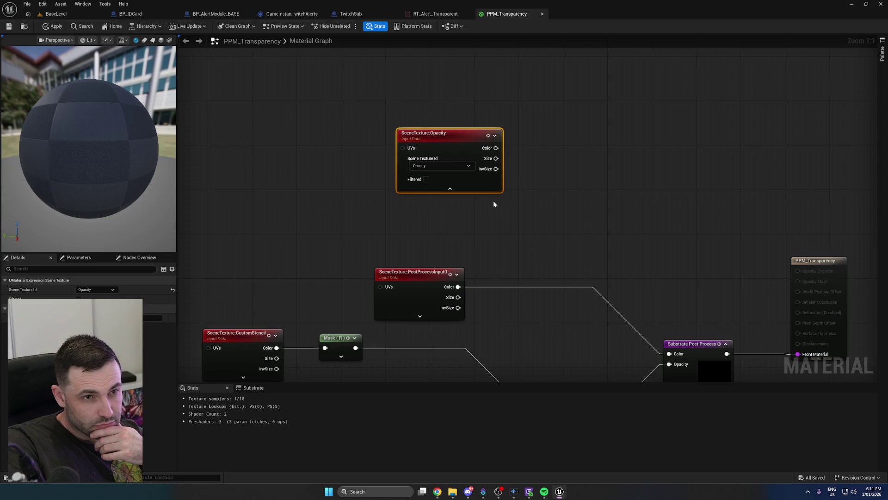
{"action": "left_click", "coordinate": [467, 188]}
{"action": "left_click_drag", "start_coordinate": [436, 139], "coordinate": [434, 185]}
Connect the If output to Substrate Opacity, feed SceneTexture:Opacity into its A==B pin, and apply
{"action": "mouse_move", "coordinate": [499, 204]}
{"action": "left_mouse_down"}
{"action": "mouse_move", "coordinate": [429, 165]}
{"action": "mouse_move", "coordinate": [500, 81]}
{"action": "mouse_move", "coordinate": [605, 93]}
{"action": "mouse_move", "coordinate": [545, 63]}
{"action": "mouse_move", "coordinate": [494, 79]}
{"action": "mouse_move", "coordinate": [544, 96]}
{"action": "left_mouse_up"}
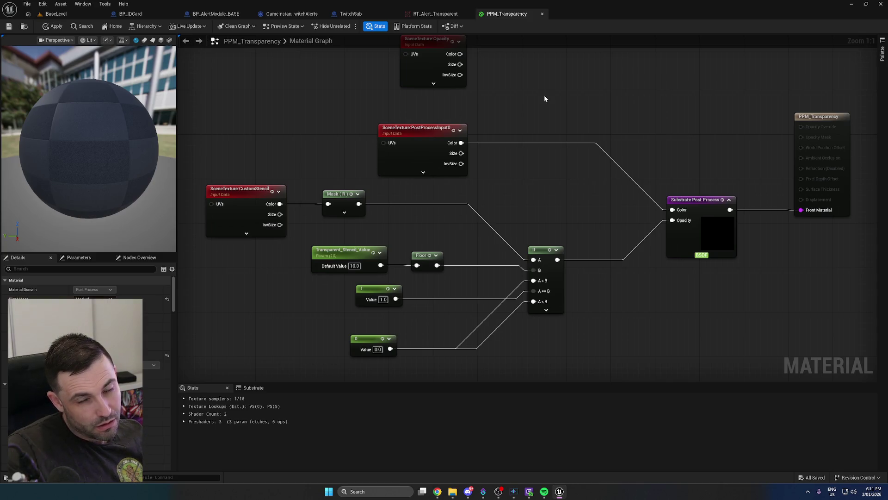
{"action": "left_click_drag", "start_coordinate": [503, 214], "coordinate": [575, 197]}
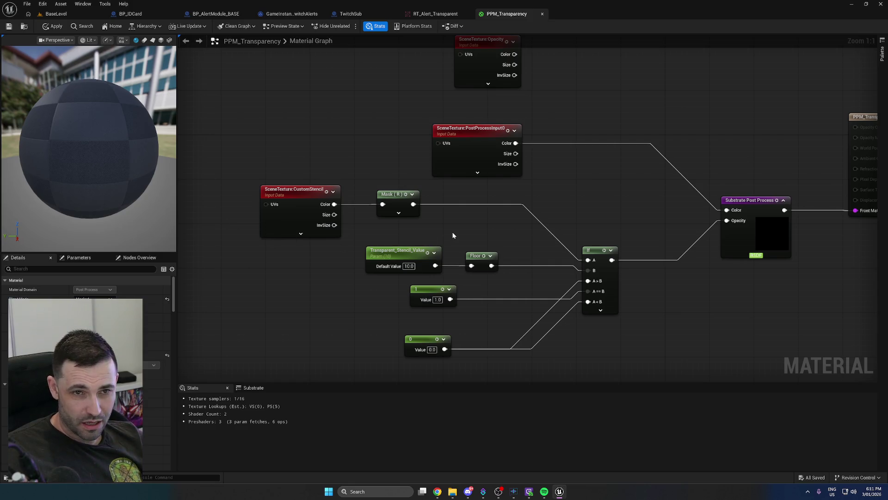
{"action": "left_click_drag", "start_coordinate": [452, 236], "coordinate": [421, 262]}
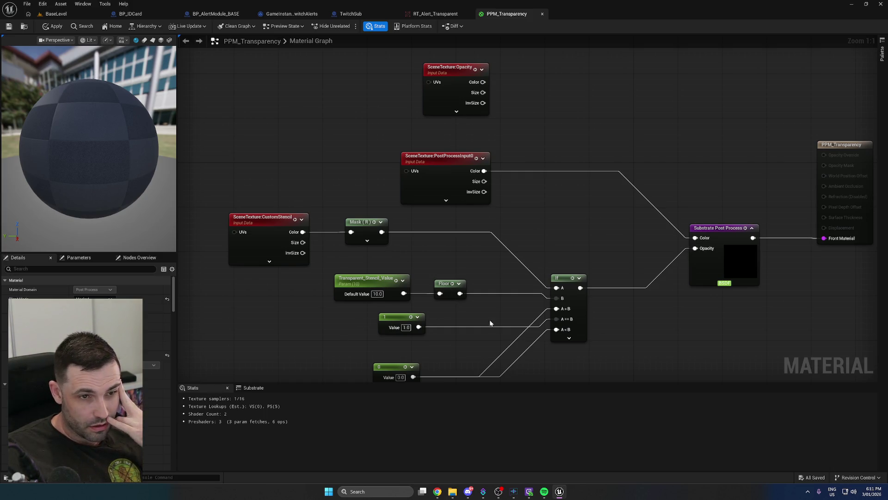
{"action": "mouse_move", "coordinate": [519, 216]}
{"action": "left_mouse_down"}
{"action": "mouse_move", "coordinate": [489, 245]}
{"action": "mouse_move", "coordinate": [487, 222]}
{"action": "left_mouse_up"}
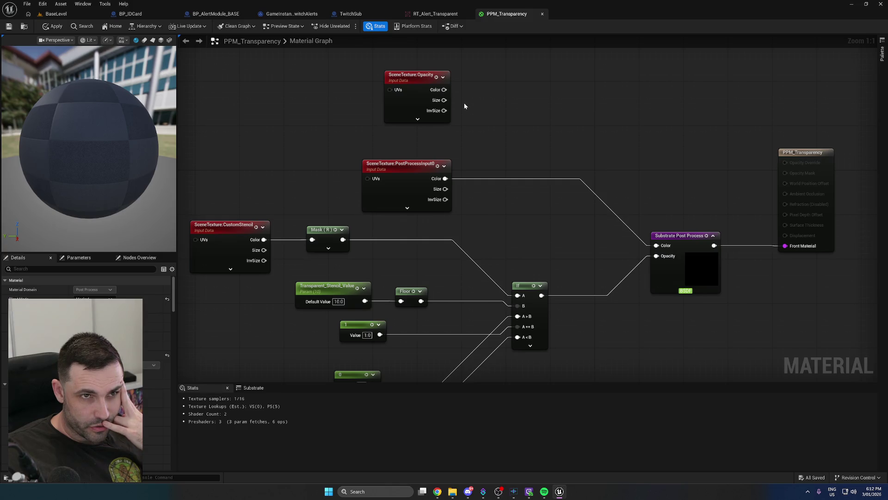
{"action": "mouse_move", "coordinate": [444, 89]}
{"action": "left_mouse_down"}
{"action": "mouse_move", "coordinate": [505, 103]}
{"action": "mouse_move", "coordinate": [674, 257]}
{"action": "left_mouse_up"}
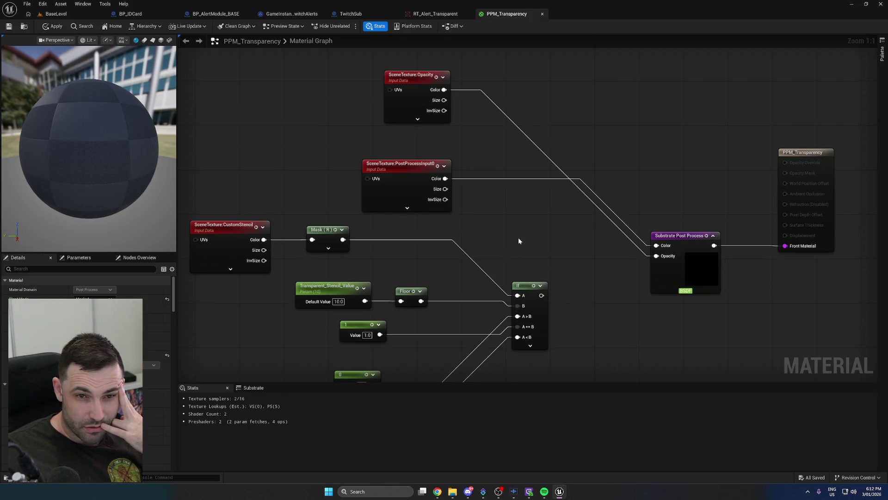
{"action": "left_click", "coordinate": [656, 255], "text": "alt"}
{"action": "mouse_move", "coordinate": [409, 82]}
{"action": "left_mouse_down"}
{"action": "mouse_move", "coordinate": [215, 341]}
{"action": "mouse_move", "coordinate": [352, 313]}
{"action": "left_mouse_up"}
{"action": "key", "text": "Home"}
{"action": "left_click_drag", "start_coordinate": [549, 225], "coordinate": [663, 185]}
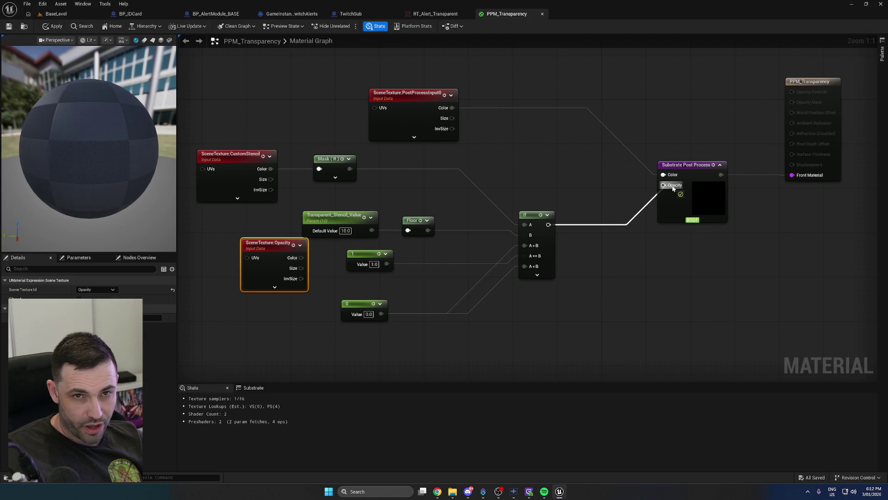
{"action": "left_click_drag", "start_coordinate": [301, 257], "coordinate": [528, 257]}
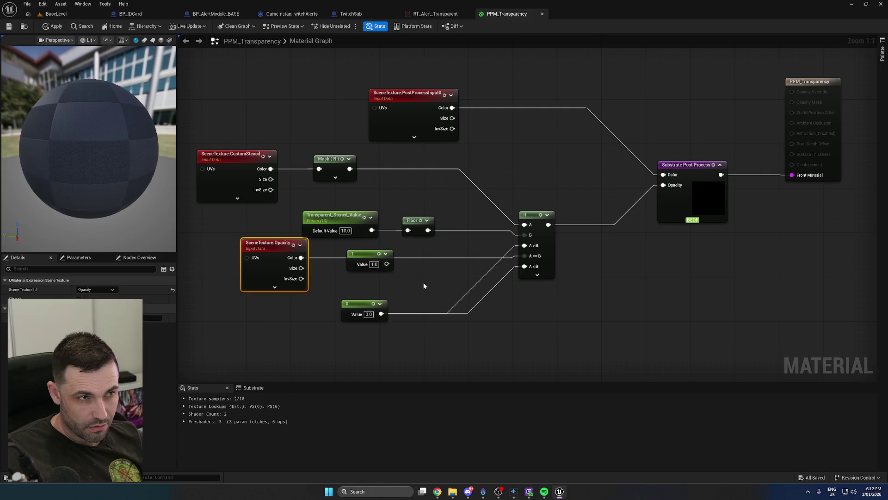
{"action": "left_click", "coordinate": [54, 26]}
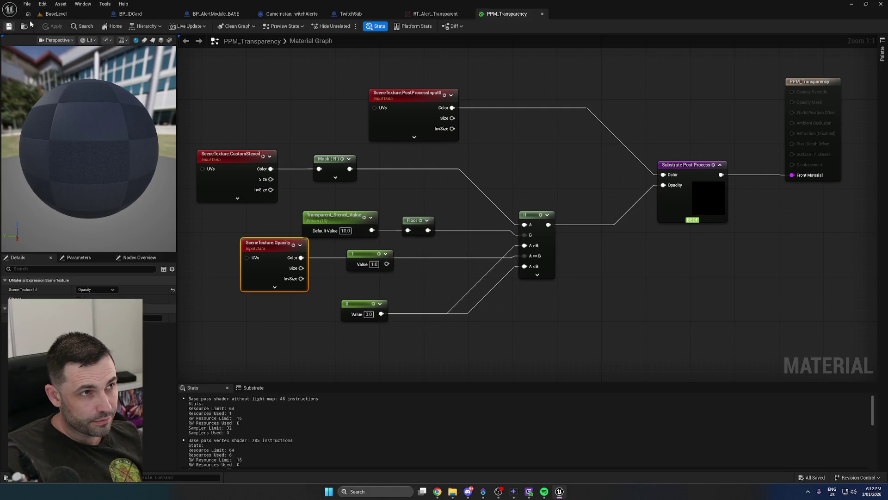
{"action": "left_click", "coordinate": [57, 15]}
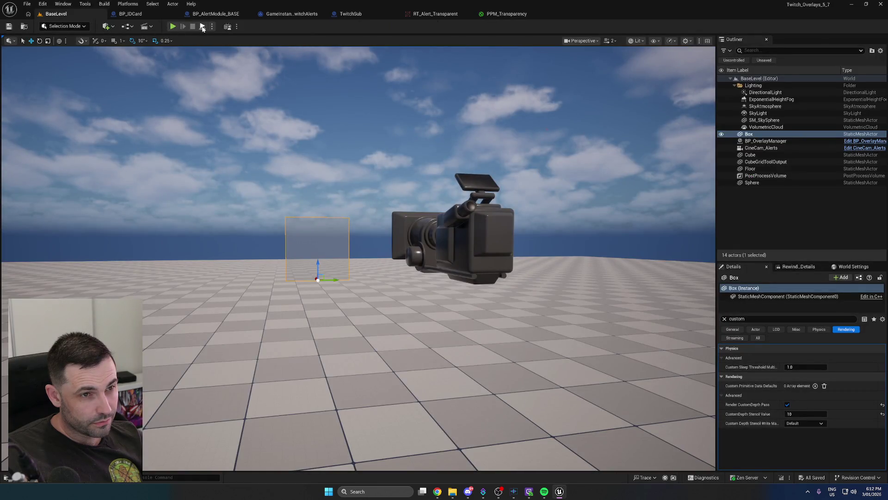
Simulate the level briefly, then open RT_Alert_Transparent
{"action": "left_click", "coordinate": [202, 27]}
{"action": "left_click", "coordinate": [192, 27]}
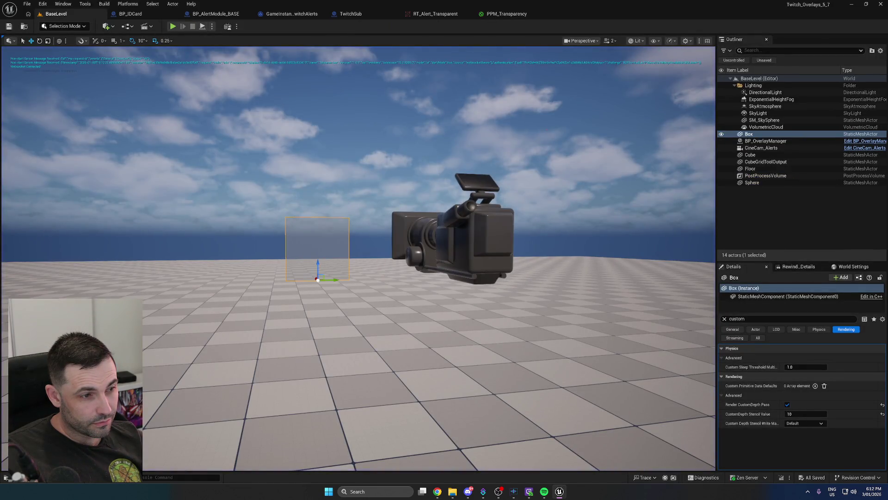
{"action": "key", "text": "ctrl+space"}
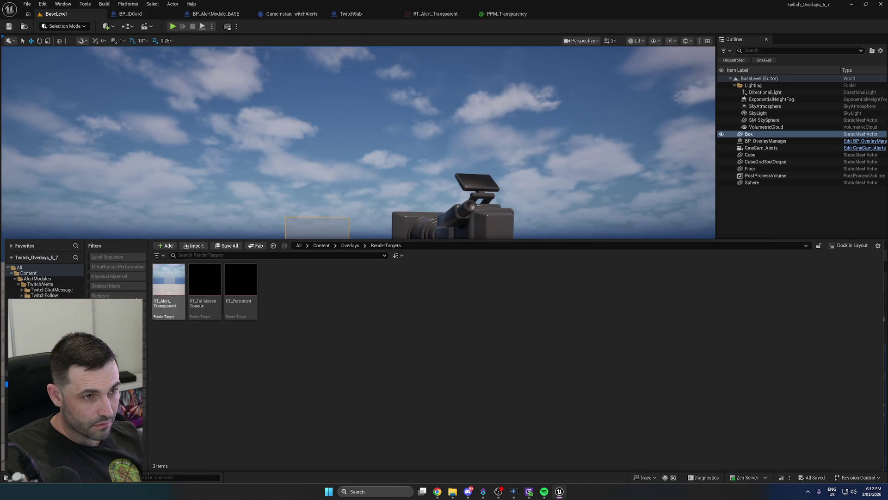
{"action": "double_click", "coordinate": [201, 290]}
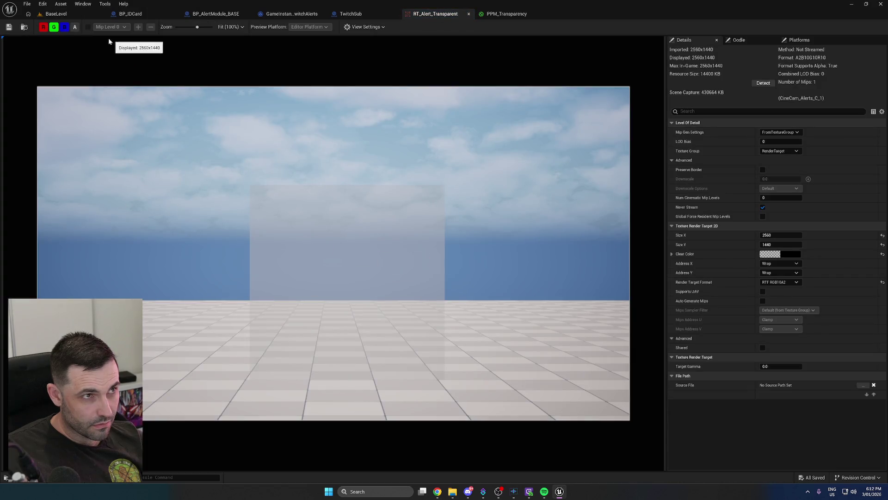
Compare RT_Alert_Transparent's alpha and colour previews, then return to the PPM_Transparency graph
{"action": "left_click", "coordinate": [75, 26]}
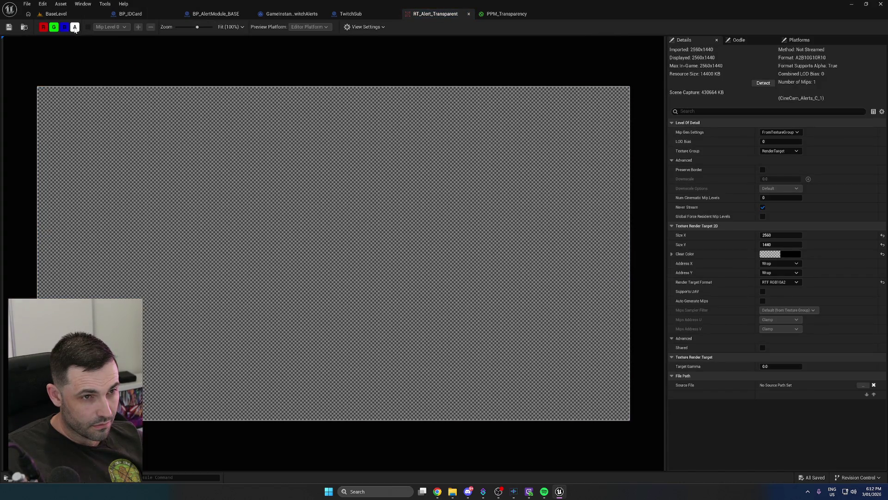
{"action": "left_click", "coordinate": [75, 27]}
{"action": "left_click", "coordinate": [74, 26]}
{"action": "left_click", "coordinate": [75, 27]}
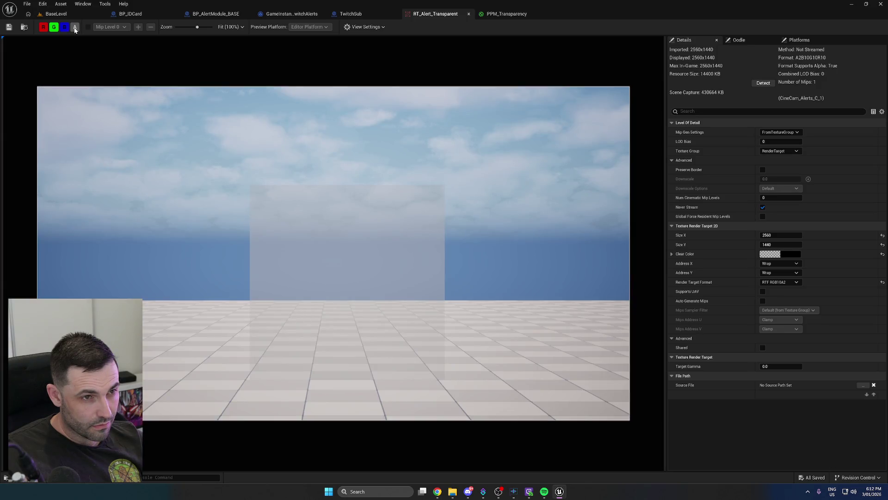
{"action": "left_click", "coordinate": [60, 18]}
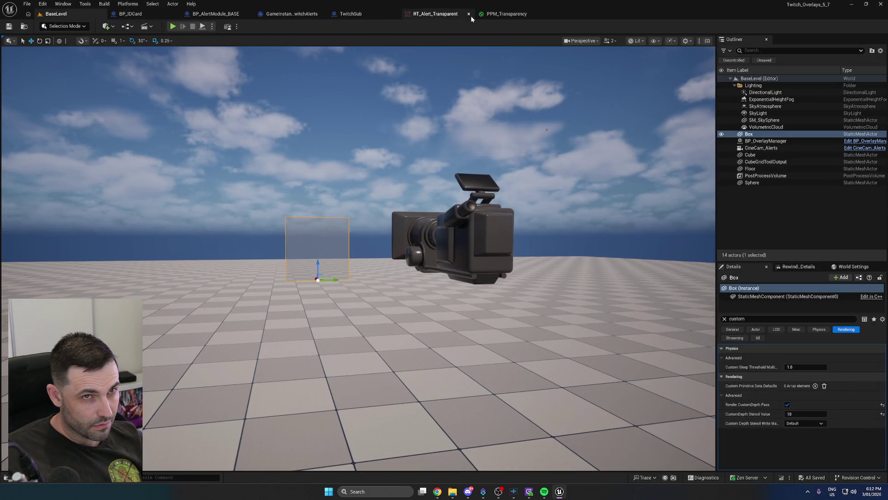
{"action": "left_click", "coordinate": [444, 15]}
{"action": "left_click", "coordinate": [502, 14]}
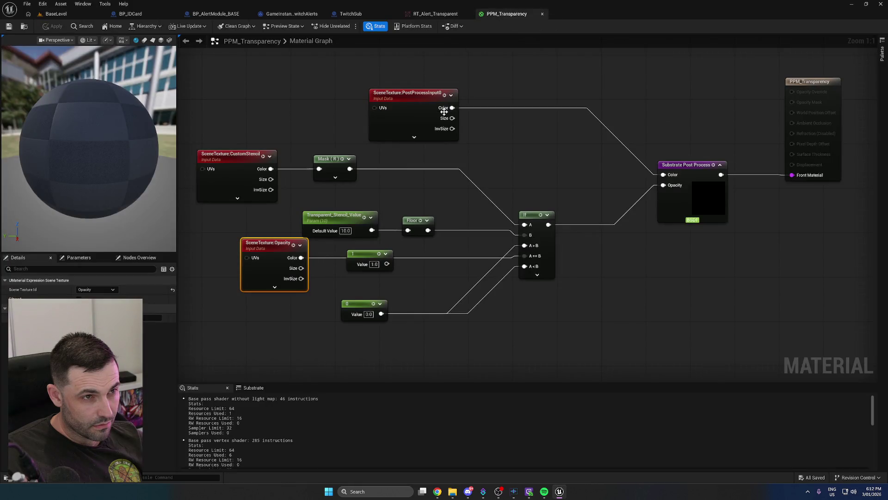
Bring the Chrome browser window in front of the Unreal editor
{"action": "right_click", "coordinate": [437, 492]}
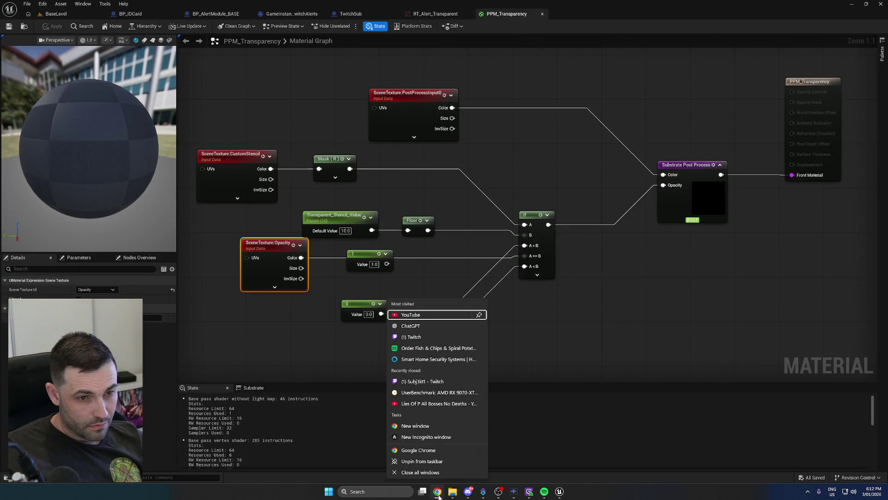
{"action": "left_click", "coordinate": [438, 495]}
{"action": "mouse_move", "coordinate": [437, 492]}
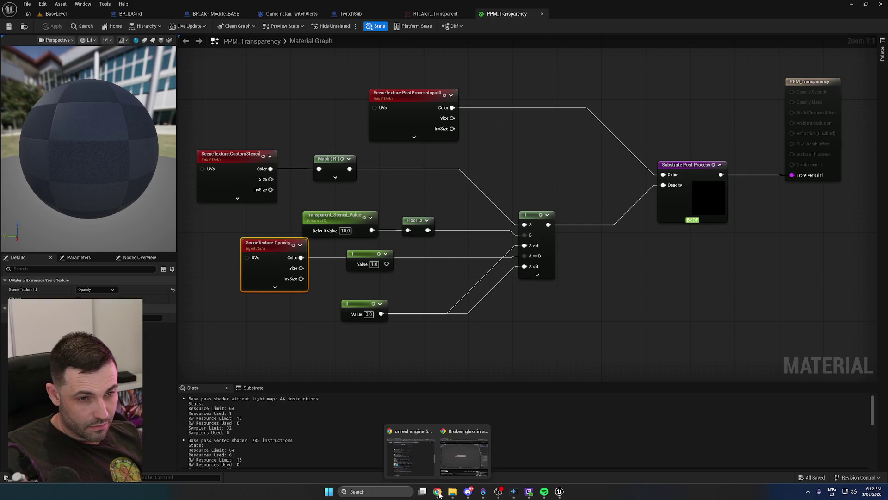
{"action": "left_click", "coordinate": [470, 467]}
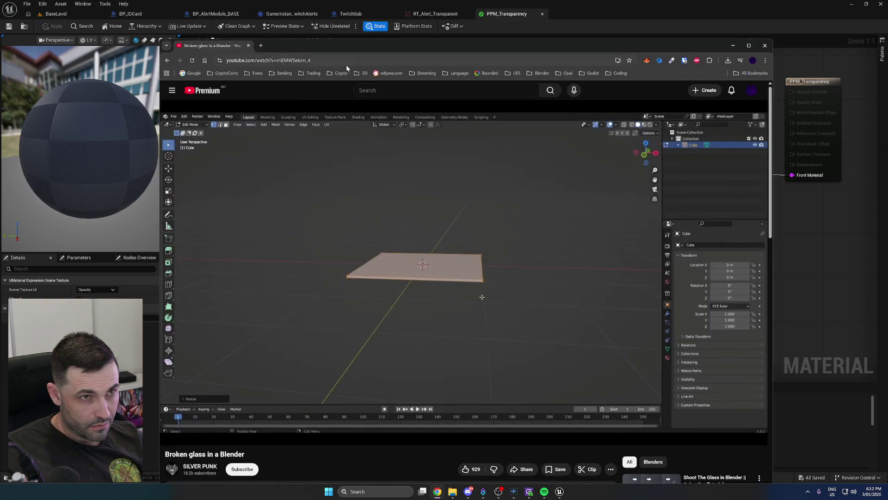
Google 'unreal engine 5 custom stencil transparent material' and open the custom stencil translucency forum thread
{"action": "type", "text": "unreal engine 56"}
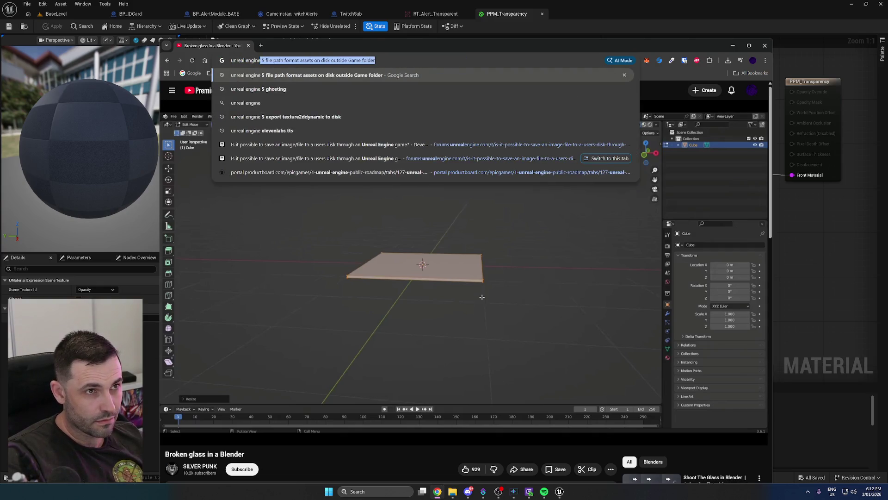
{"action": "key", "text": "BackSpace"}
{"action": "key", "text": "BackSpace"}
{"action": "type", "text": "custom sc"}
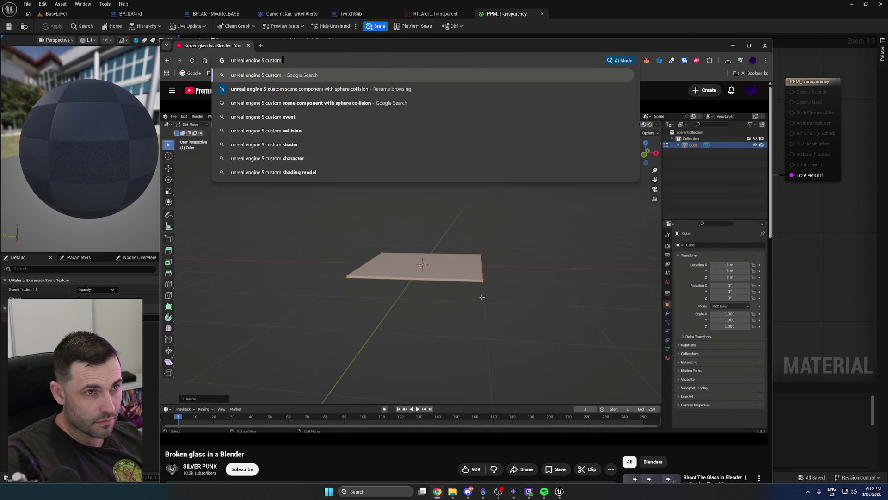
{"action": "key", "text": "BackSpace"}
{"action": "type", "text": "tencil "}
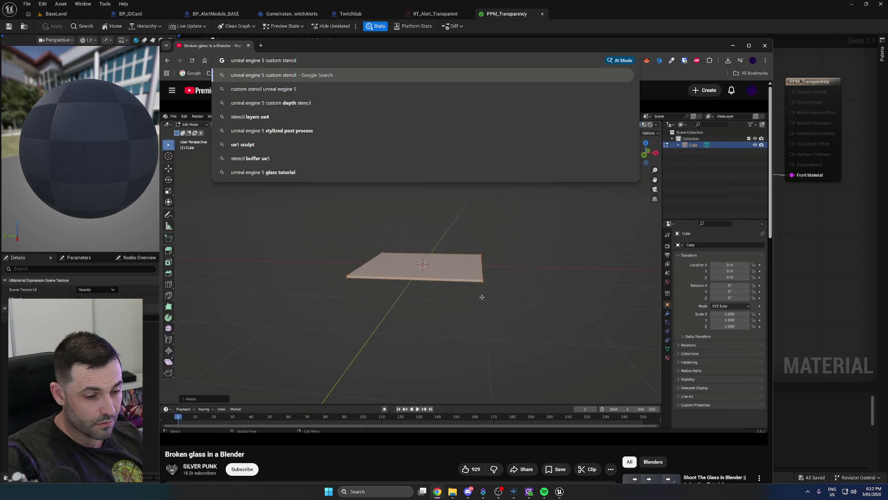
{"action": "type", "text": "transpare"}
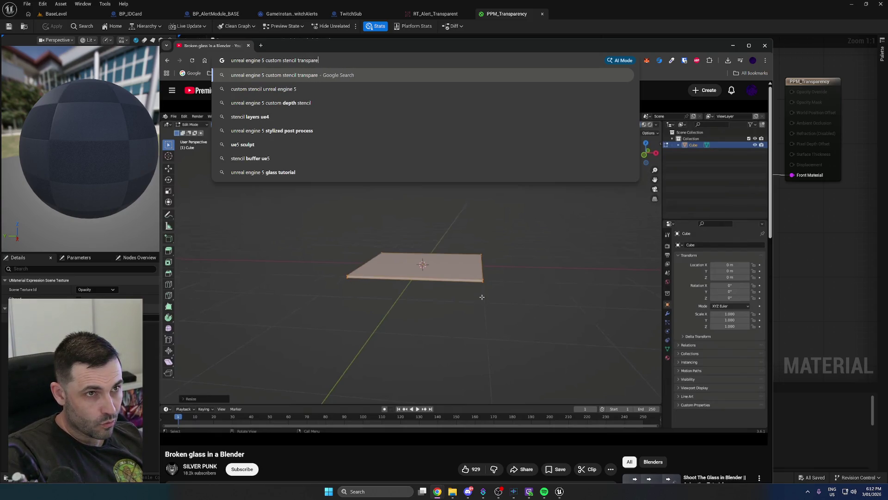
{"action": "type", "text": "nt material"}
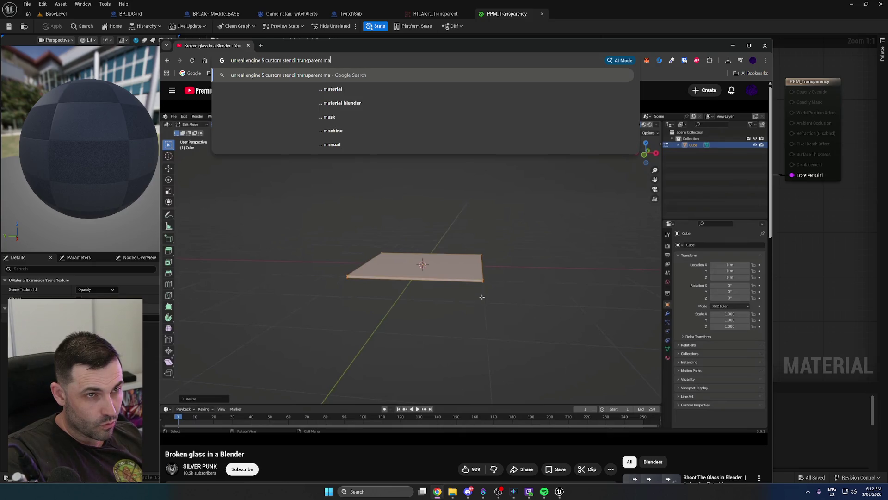
{"action": "key", "text": "Return"}
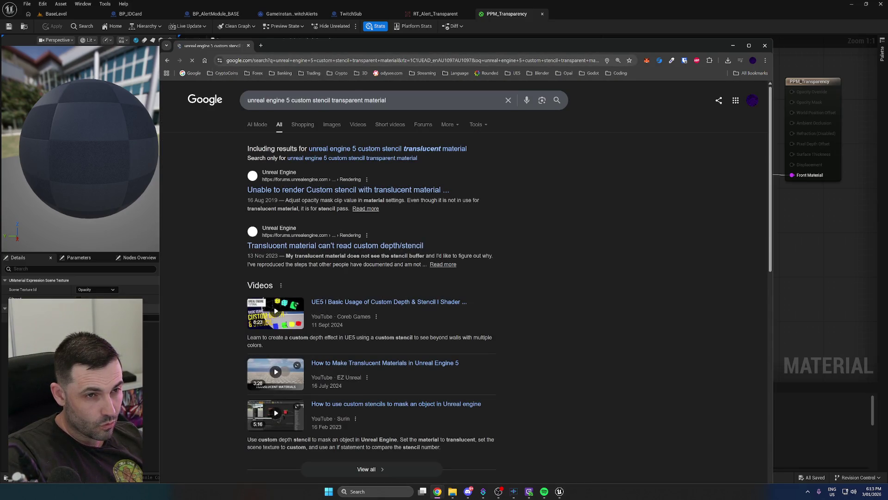
{"action": "left_click", "coordinate": [414, 191]}
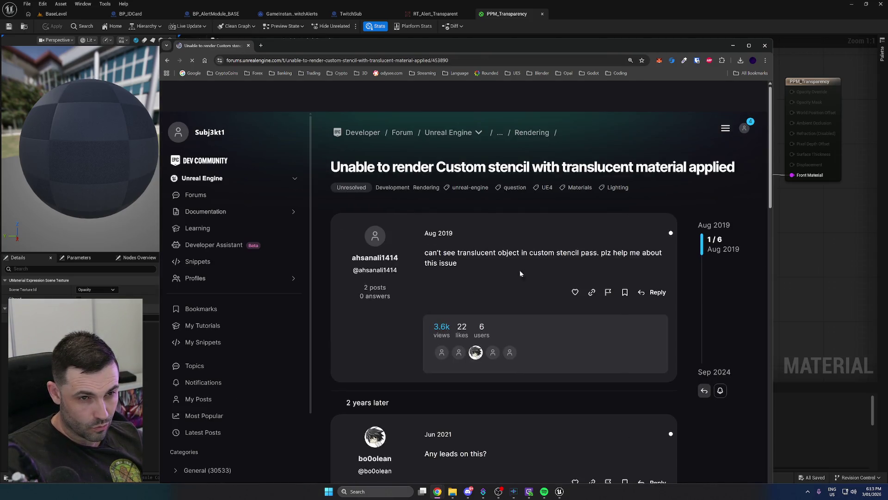
Scroll the forum thread to the Nov 2022 reply and highlight 'Allow Custom Depth Writes', then return to Unreal
{"action": "scroll", "coordinate": [530, 269], "scroll_direction": "down", "scroll_amount": 5}
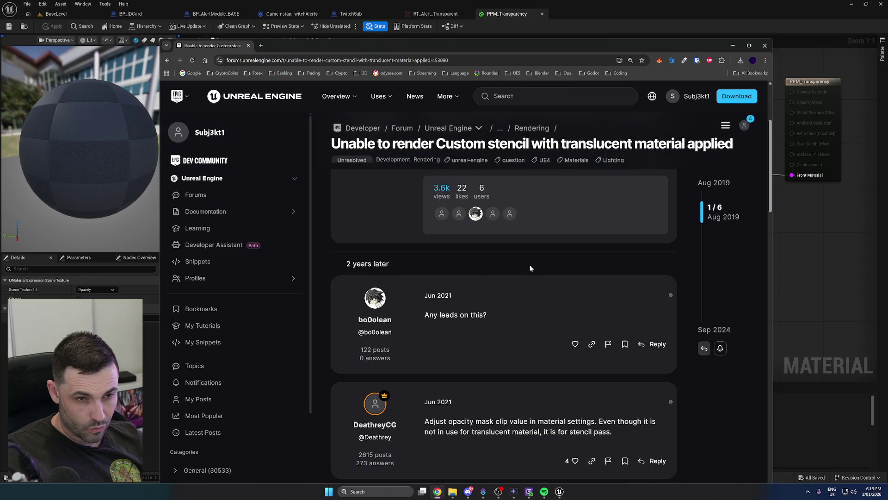
{"action": "scroll", "coordinate": [530, 268], "scroll_direction": "up", "scroll_amount": 1}
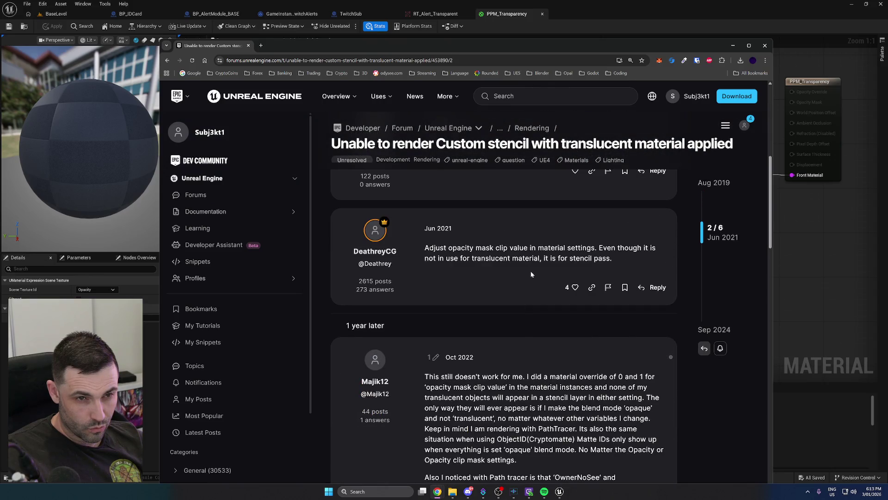
{"action": "scroll", "coordinate": [532, 275], "scroll_direction": "down", "scroll_amount": 2}
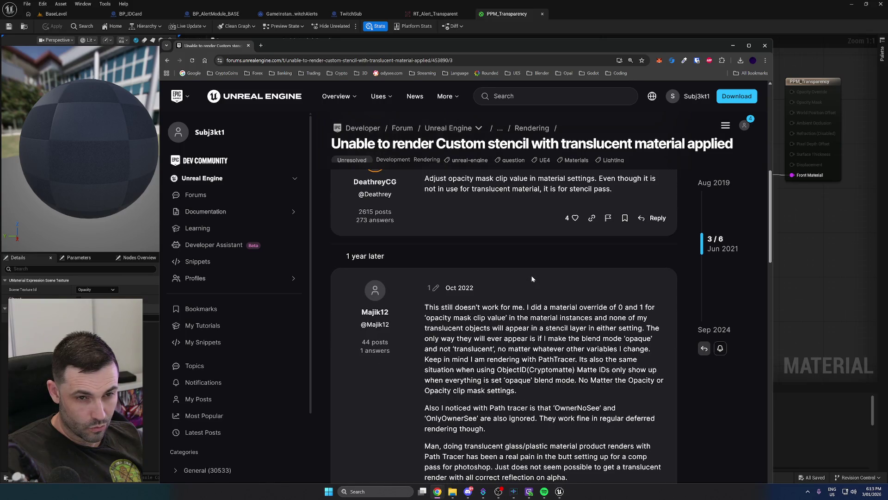
{"action": "scroll", "coordinate": [532, 279], "scroll_direction": "down", "scroll_amount": 7}
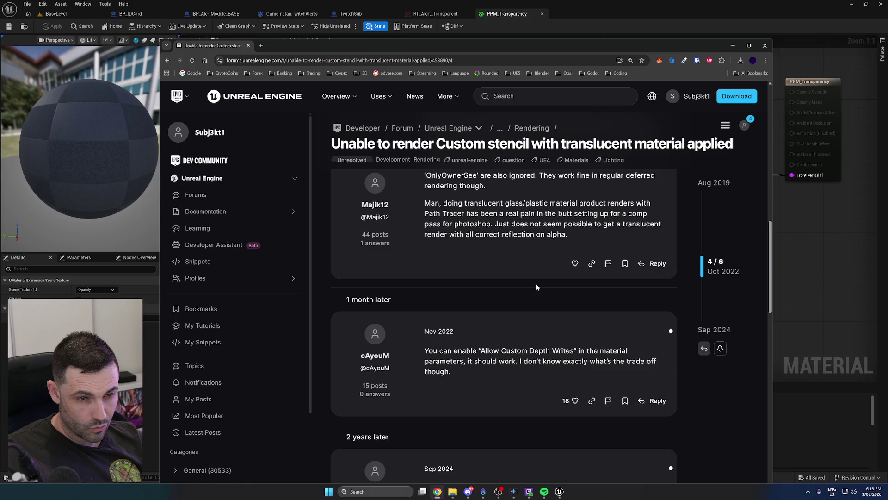
{"action": "scroll", "coordinate": [537, 284], "scroll_direction": "down", "scroll_amount": 1}
{"action": "scroll", "coordinate": [527, 289], "scroll_direction": "down", "scroll_amount": 3}
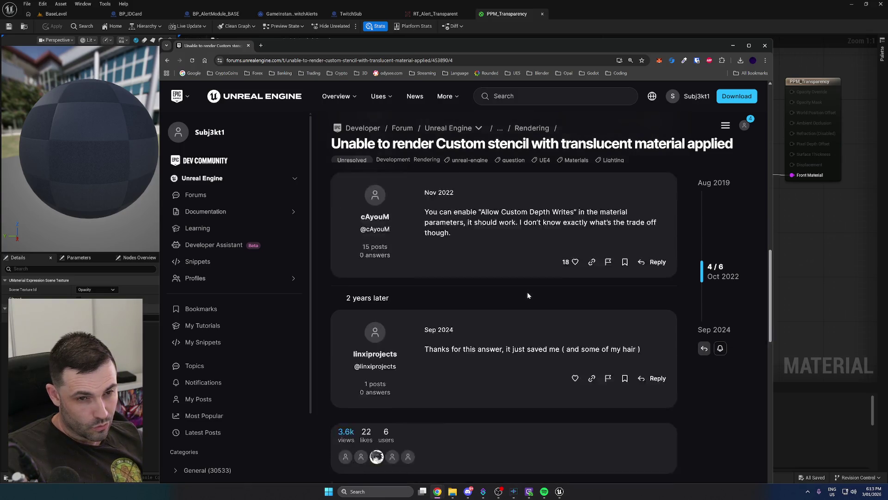
{"action": "scroll", "coordinate": [527, 293], "scroll_direction": "up", "scroll_amount": 3}
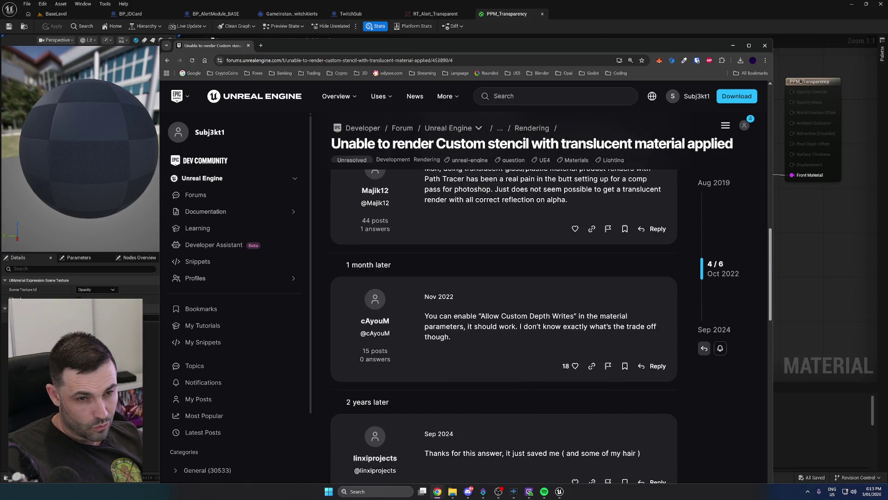
{"action": "left_click_drag", "start_coordinate": [479, 316], "coordinate": [628, 316]}
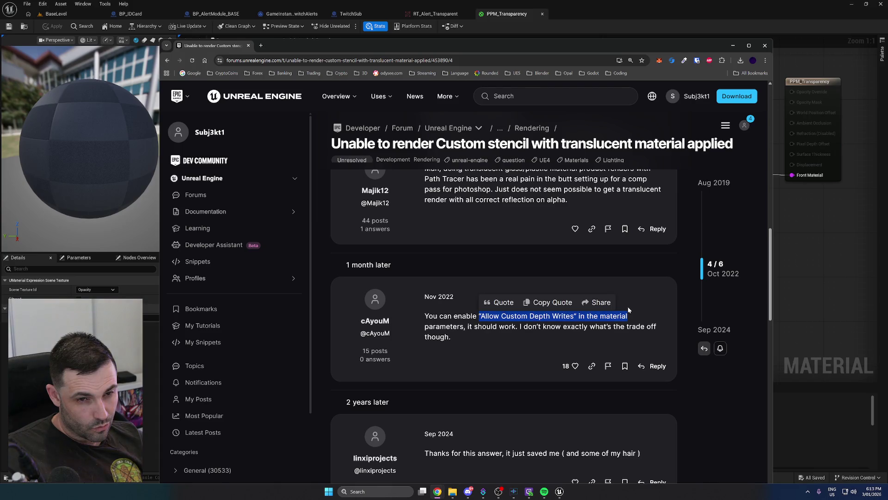
{"action": "left_click", "coordinate": [813, 303]}
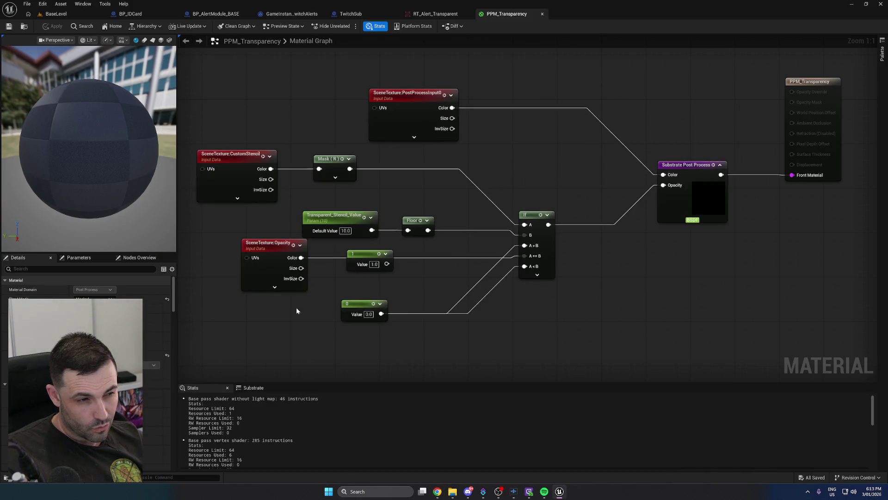
Enable Allow Custom Depth Writes on PPM_Transparency, then apply and save the material
{"action": "left_click", "coordinate": [69, 268]}
{"action": "type", "text": "allo"}
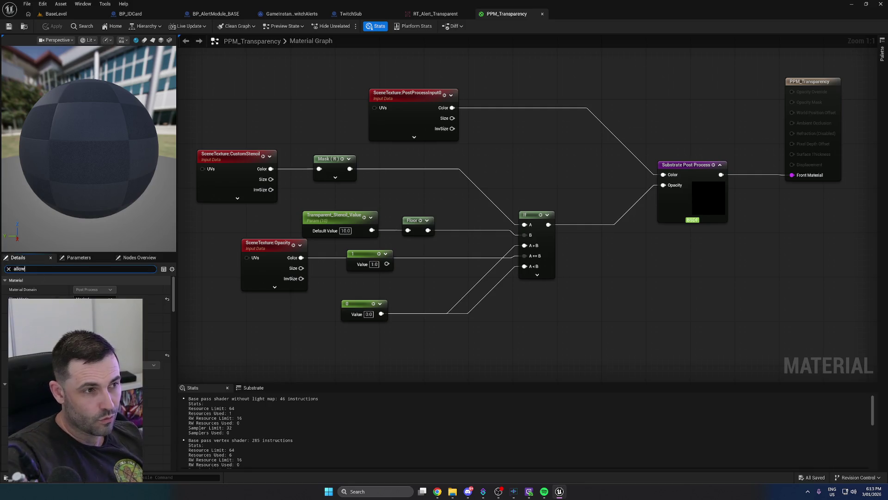
{"action": "type", "text": "w"}
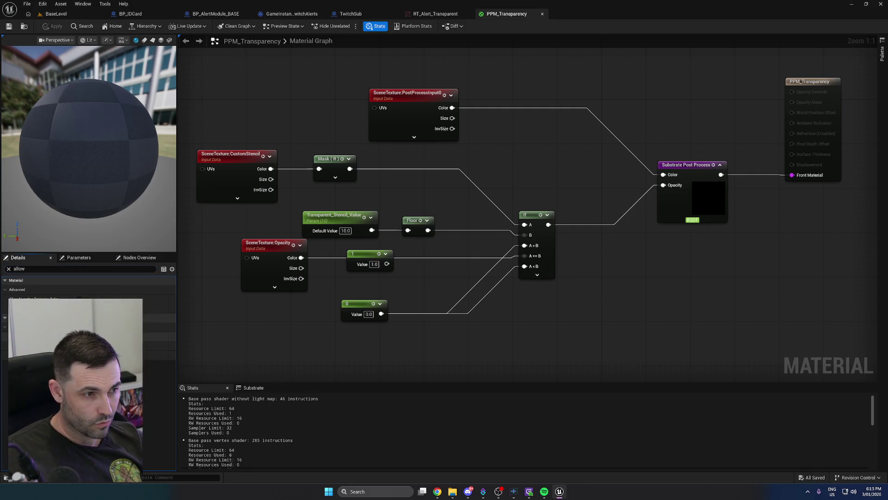
{"action": "left_click", "coordinate": [93, 337]}
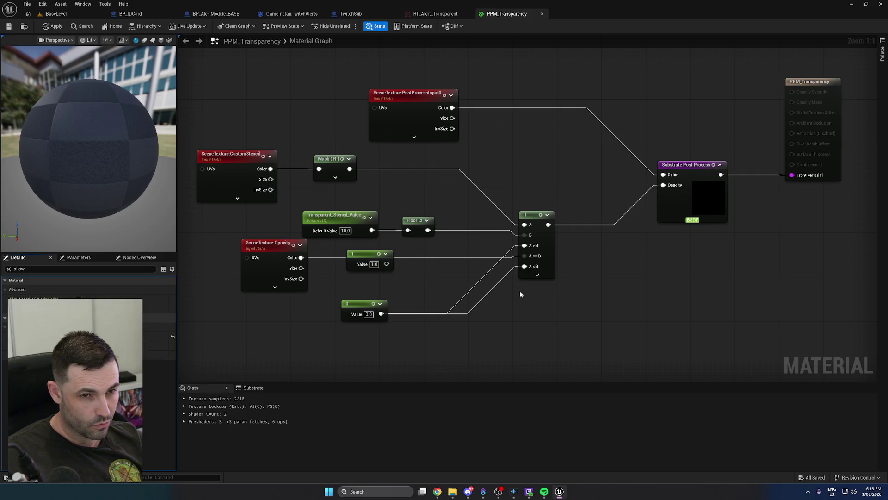
{"action": "left_click", "coordinate": [53, 26]}
{"action": "left_click", "coordinate": [13, 25]}
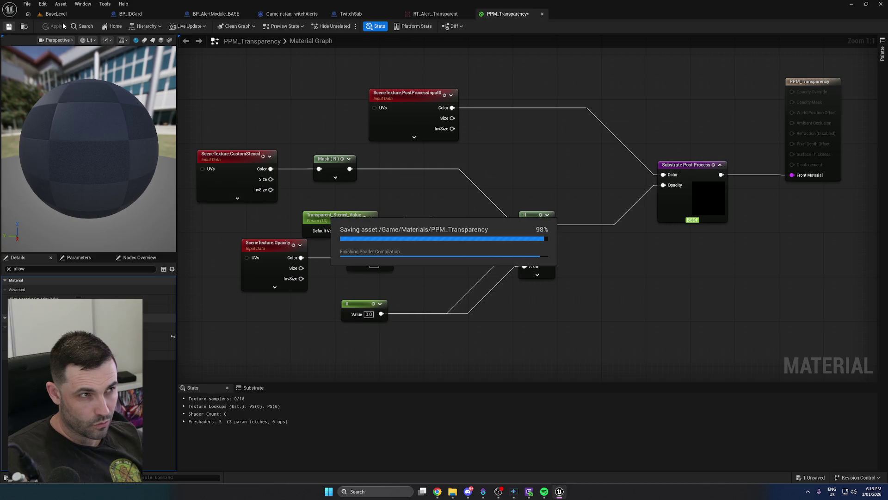
Test-play the BaseLevel level and stop it
{"action": "left_click", "coordinate": [64, 15]}
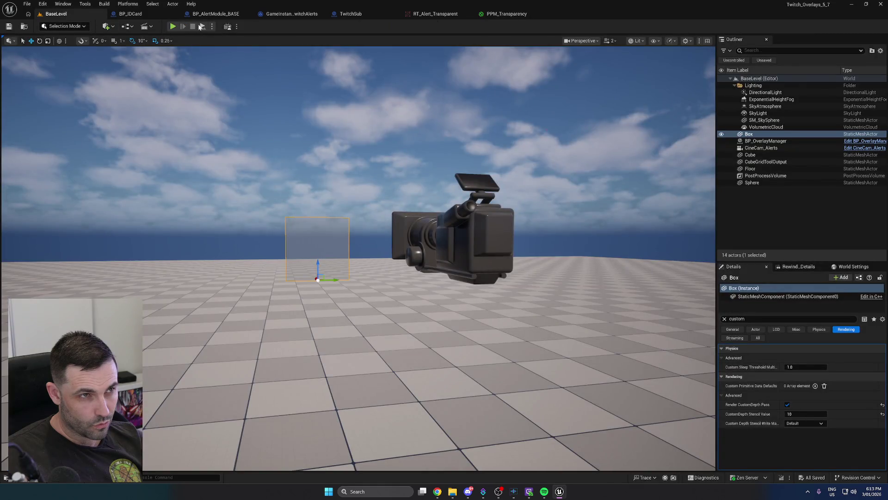
{"action": "left_click", "coordinate": [172, 27]}
{"action": "left_click", "coordinate": [193, 27]}
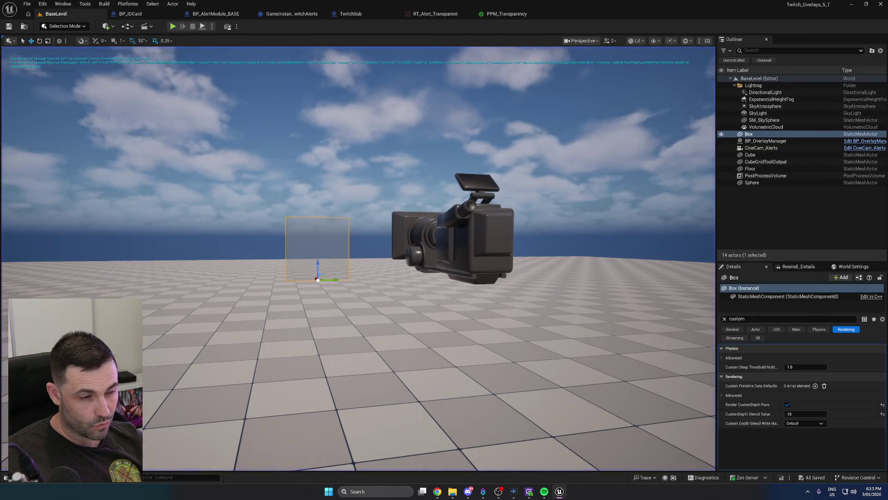
Open RT_Alert_Transparent and check its alpha channel preview
{"action": "key", "text": "ctrl+space"}
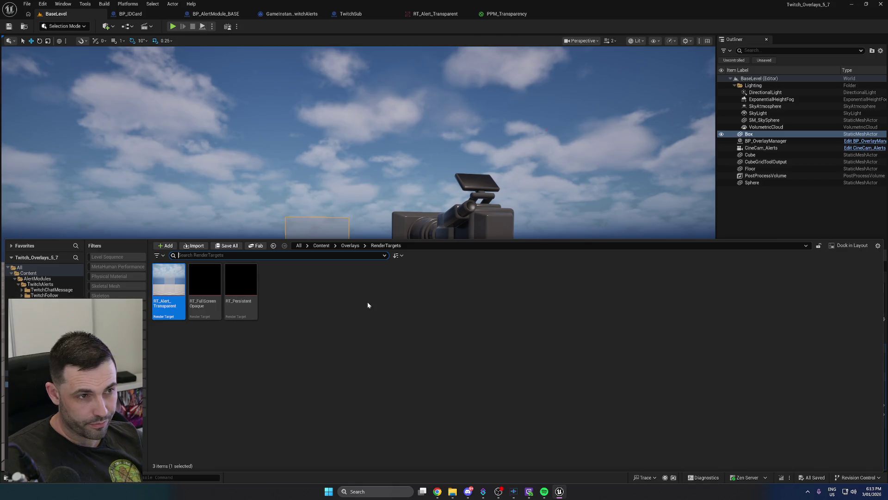
{"action": "double_click", "coordinate": [169, 282]}
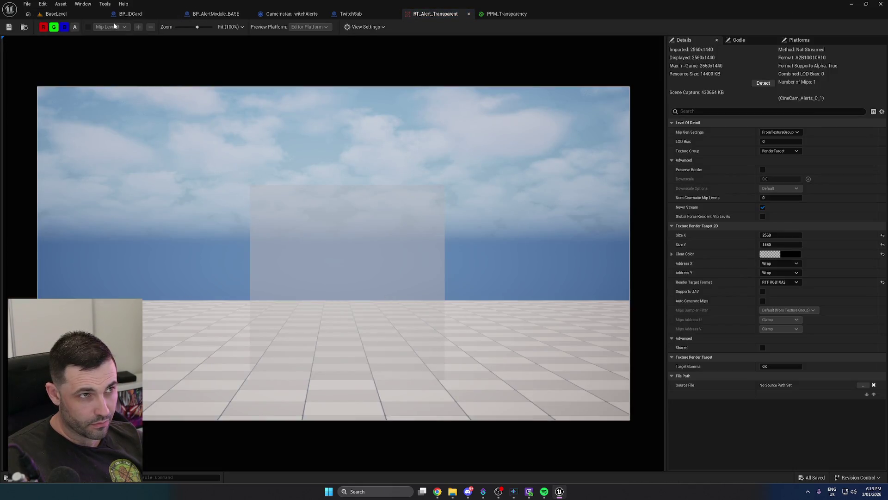
{"action": "left_click", "coordinate": [75, 28]}
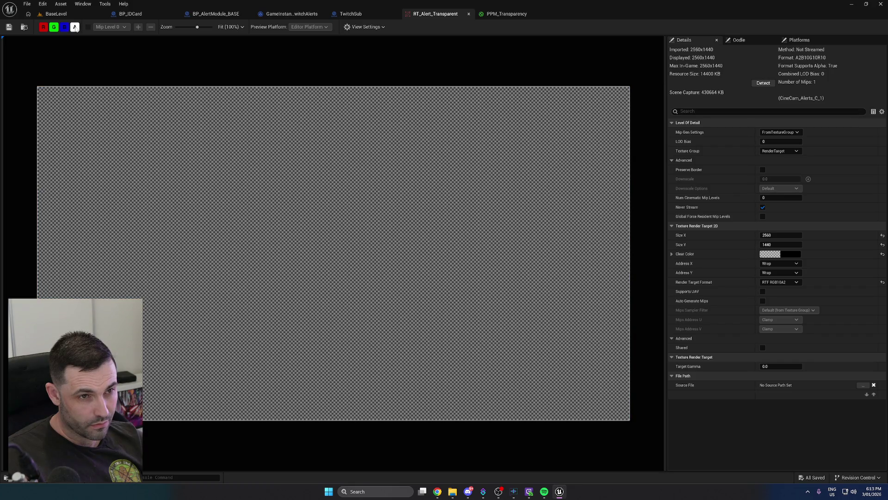
{"action": "left_click", "coordinate": [75, 28]}
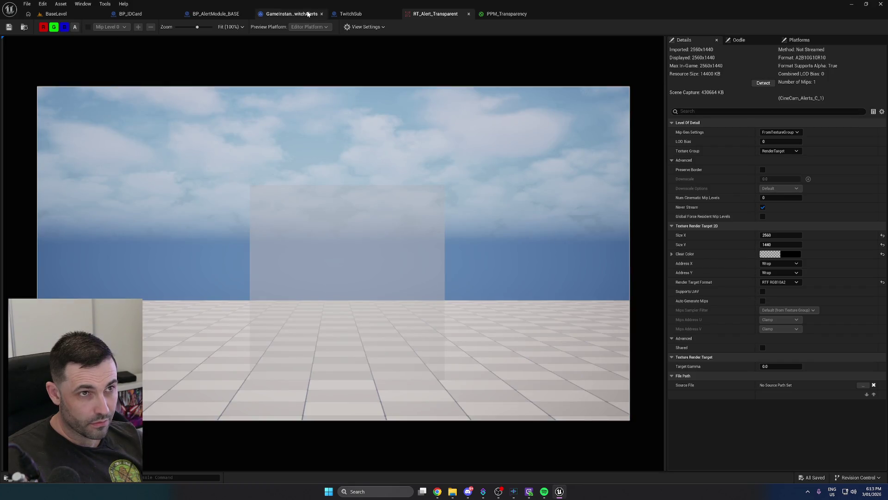
Recompile and save PPM_Transparency, then test-play BaseLevel again
{"action": "left_click", "coordinate": [525, 19]}
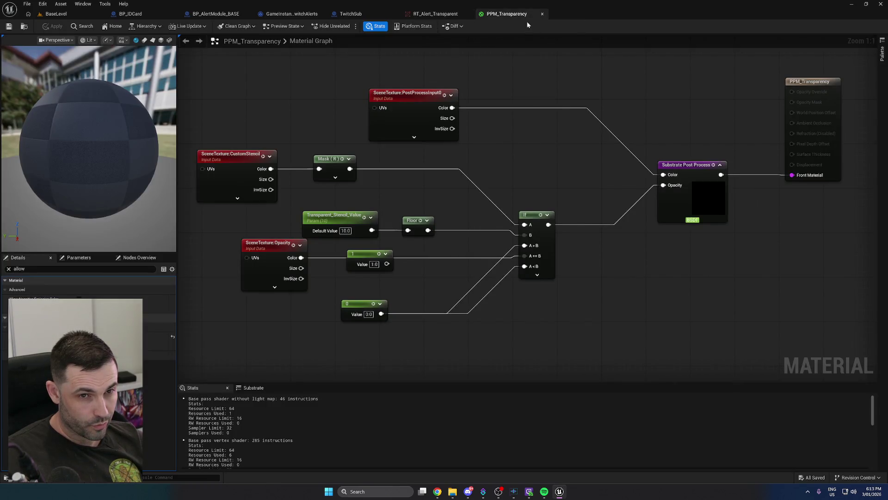
{"action": "mouse_move", "coordinate": [531, 151]}
{"action": "left_mouse_down"}
{"action": "mouse_move", "coordinate": [391, 162]}
{"action": "mouse_move", "coordinate": [415, 174]}
{"action": "left_mouse_up"}
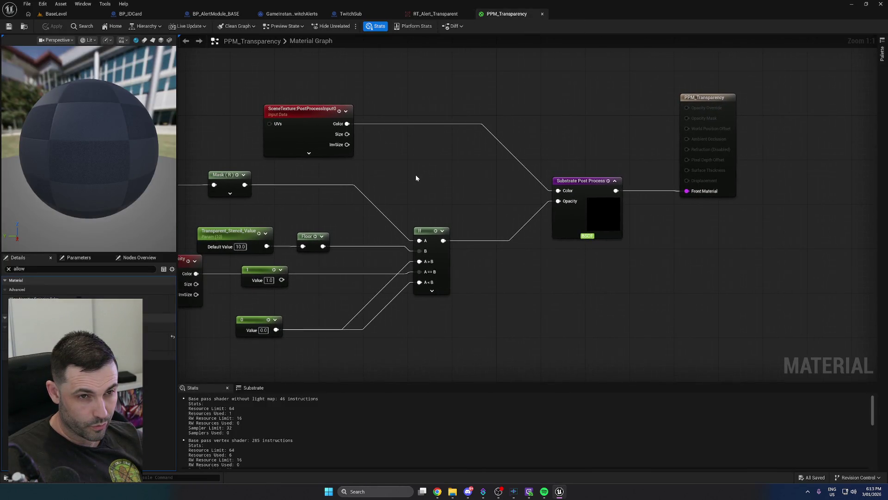
{"action": "left_click_drag", "start_coordinate": [341, 248], "coordinate": [470, 243]}
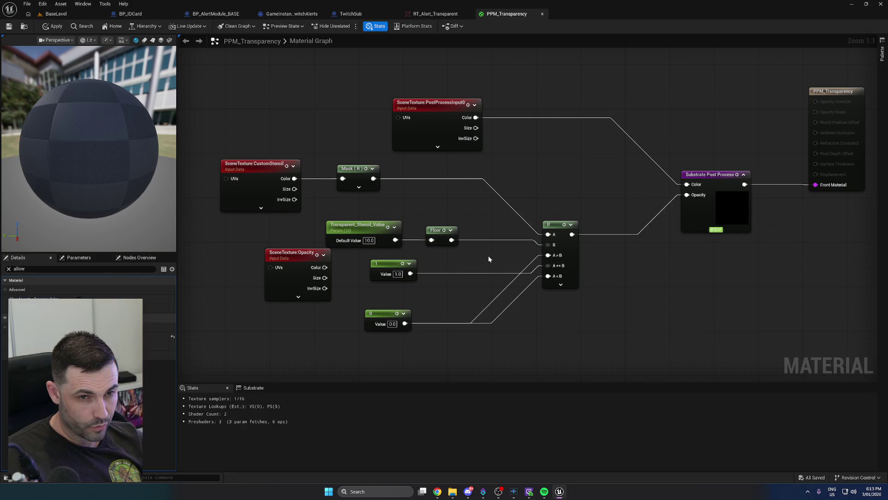
{"action": "left_click", "coordinate": [53, 26]}
{"action": "left_click", "coordinate": [10, 26]}
{"action": "left_click", "coordinate": [56, 14]}
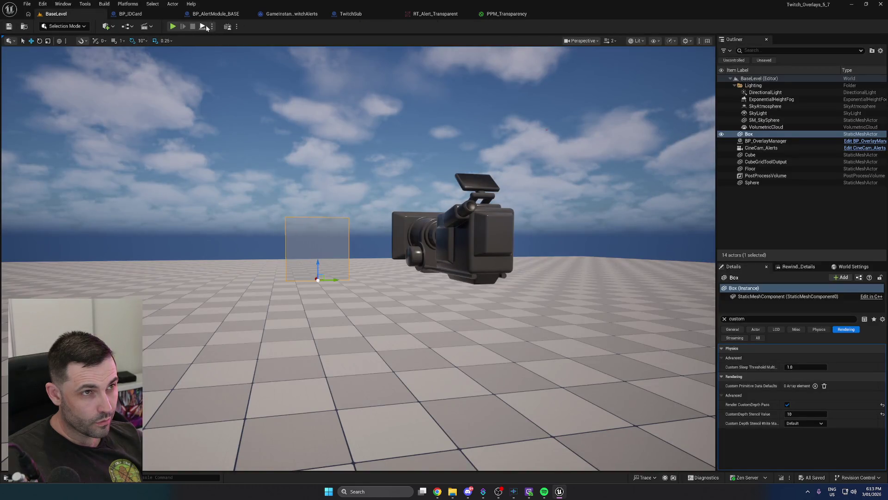
{"action": "left_click", "coordinate": [204, 26]}
{"action": "left_click", "coordinate": [193, 27]}
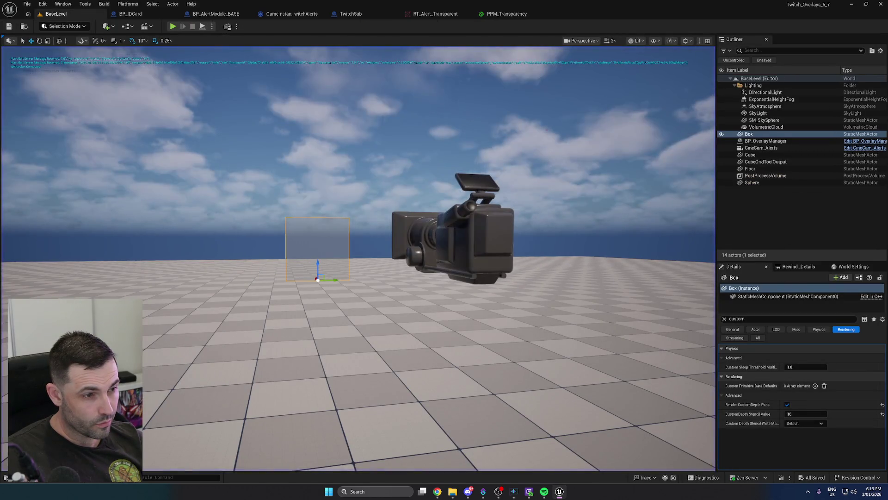
Recheck RT_Alert_Transparent's alpha channel and return to the BaseLevel view
{"action": "key", "text": "ctrl+space"}
{"action": "double_click", "coordinate": [169, 285]}
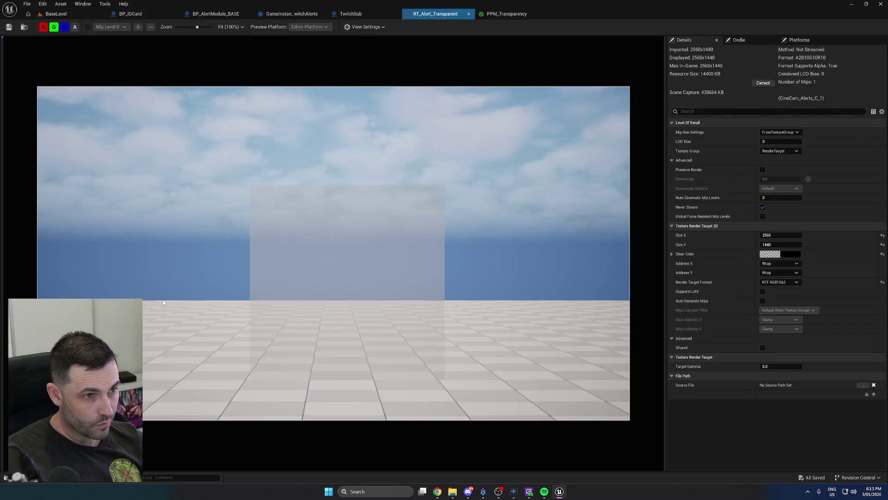
{"action": "left_click", "coordinate": [76, 28]}
{"action": "left_click", "coordinate": [76, 28]}
{"action": "left_click", "coordinate": [65, 15]}
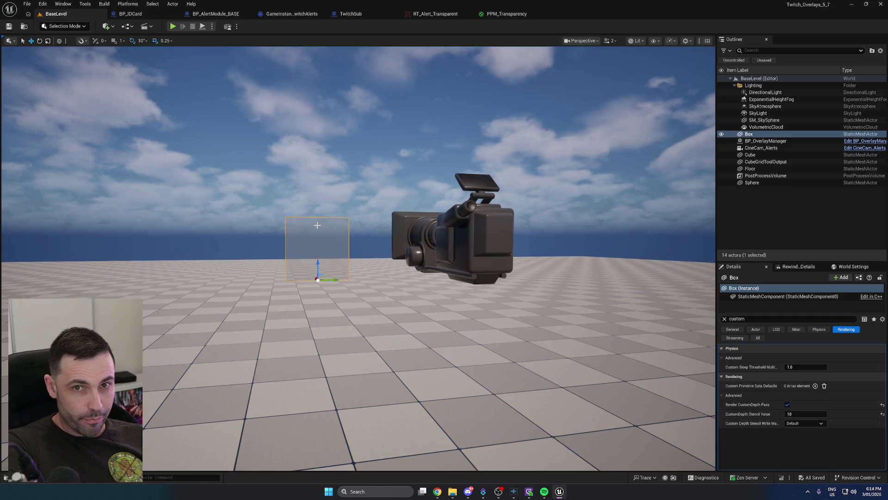
Create a new material named M_TransparencyTest in the Materials folder and open it
{"action": "left_click", "coordinate": [25, 481]}
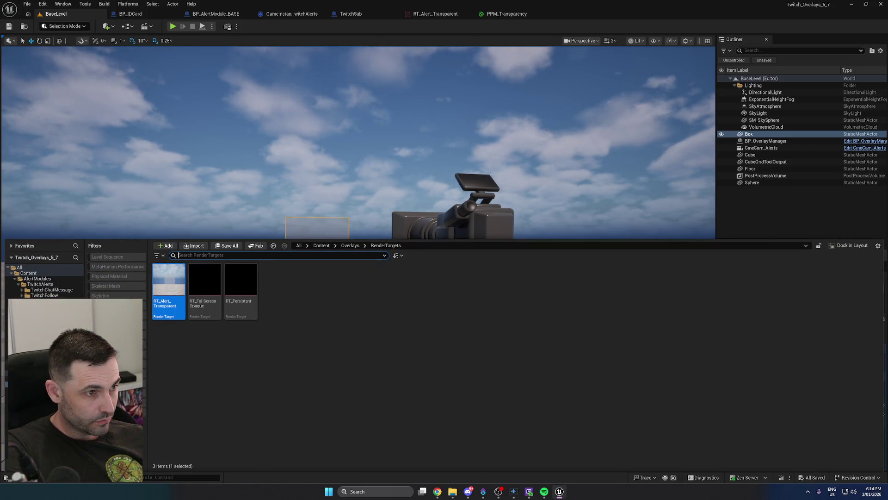
{"action": "left_click", "coordinate": [37, 329]}
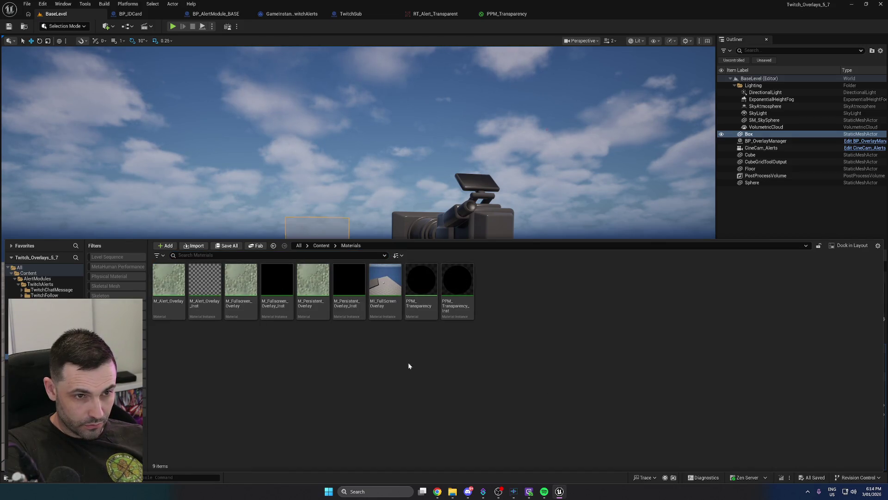
{"action": "right_click", "coordinate": [391, 343]}
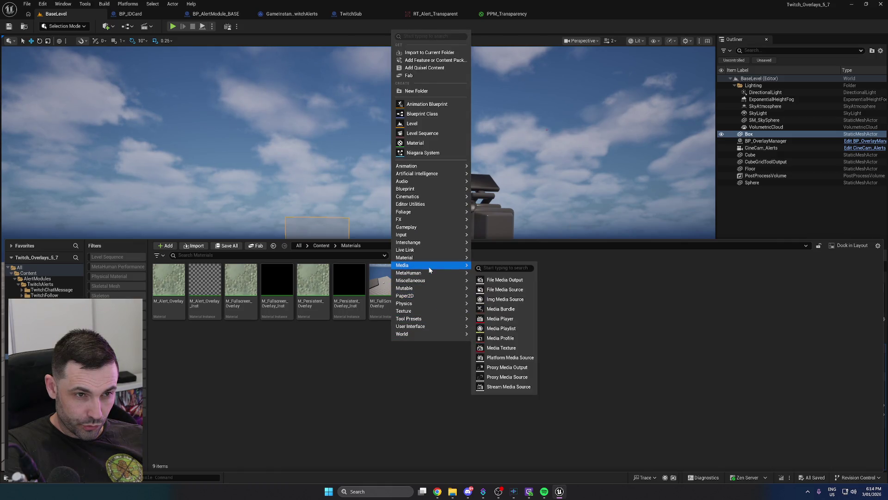
{"action": "mouse_move", "coordinate": [431, 257]}
{"action": "left_click", "coordinate": [498, 262]}
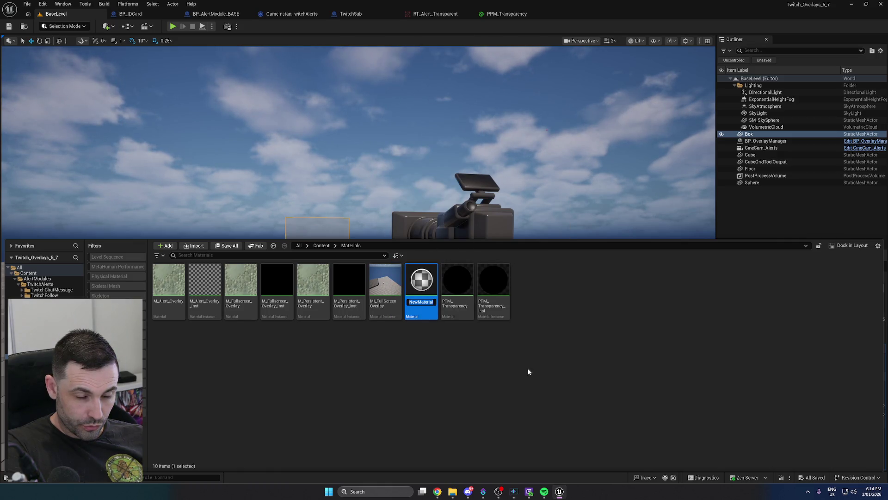
{"action": "type", "text": "M_"}
{"action": "type", "text": "T"}
{"action": "type", "text": "ncyTe"}
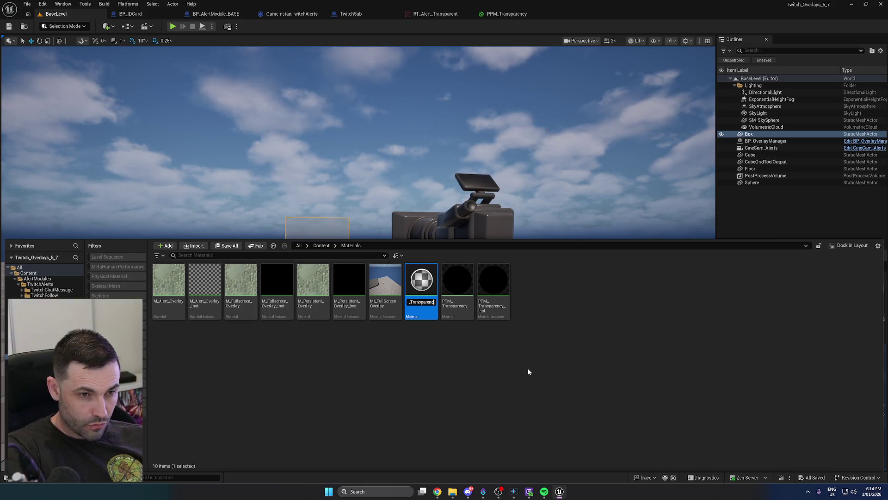
{"action": "key", "text": "Return"}
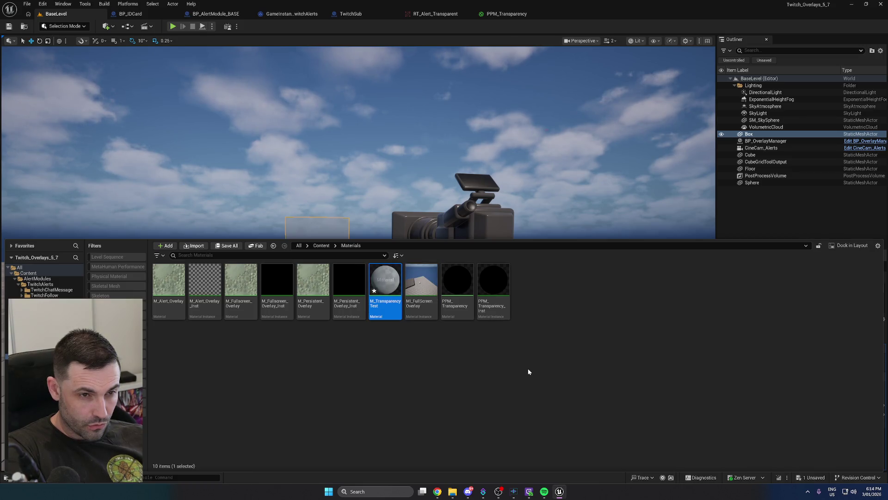
{"action": "key", "text": "Return"}
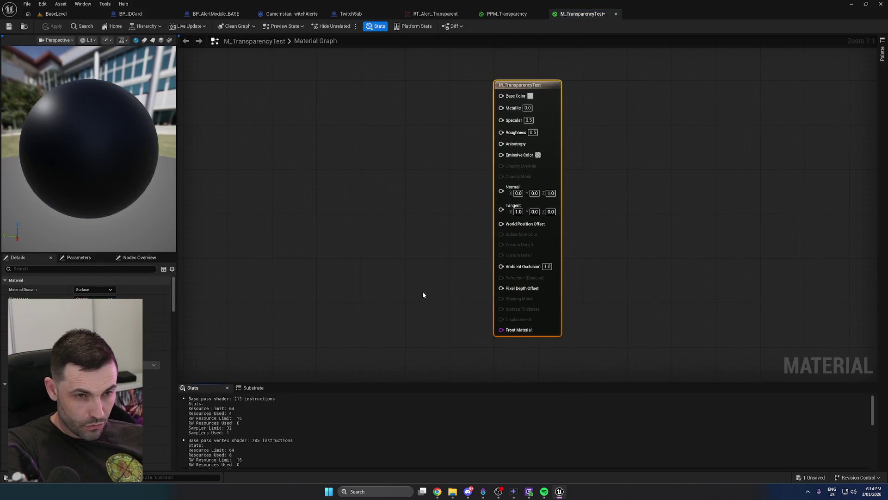
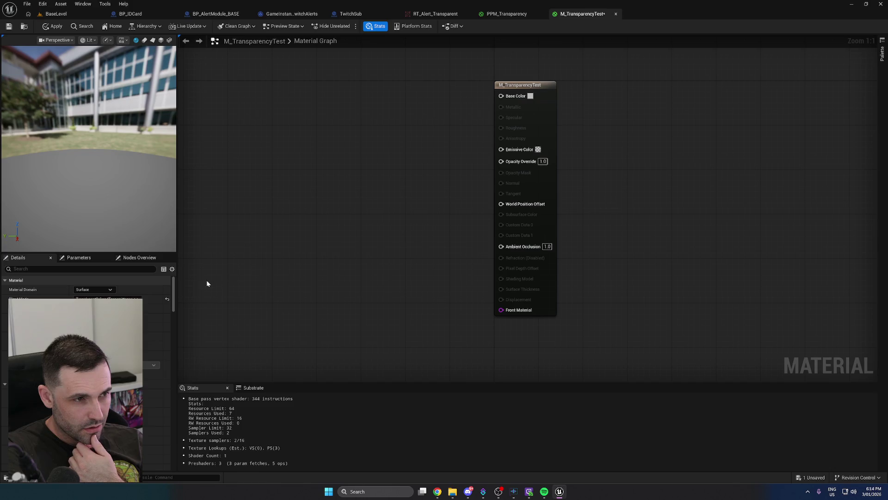
Add a black Constant3Vector node to the M_TransparencyTest graph
{"action": "left_click_drag", "start_coordinate": [270, 221], "coordinate": [307, 225]}
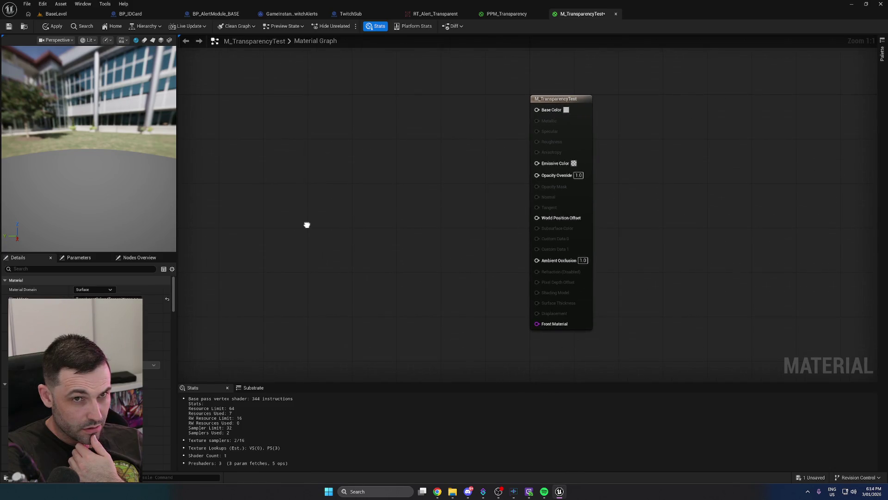
{"action": "right_click", "coordinate": [308, 207]}
{"action": "left_click", "coordinate": [287, 193]}
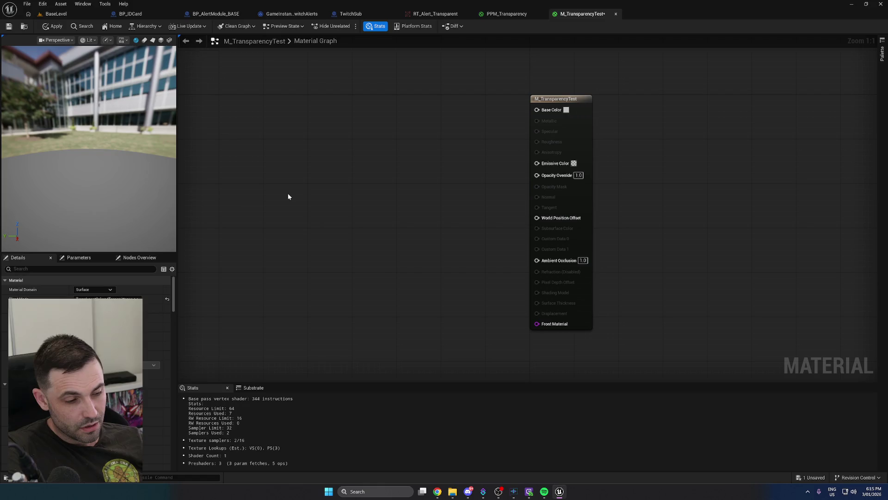
{"action": "left_click", "coordinate": [288, 194]}
{"action": "double_click", "coordinate": [309, 204]}
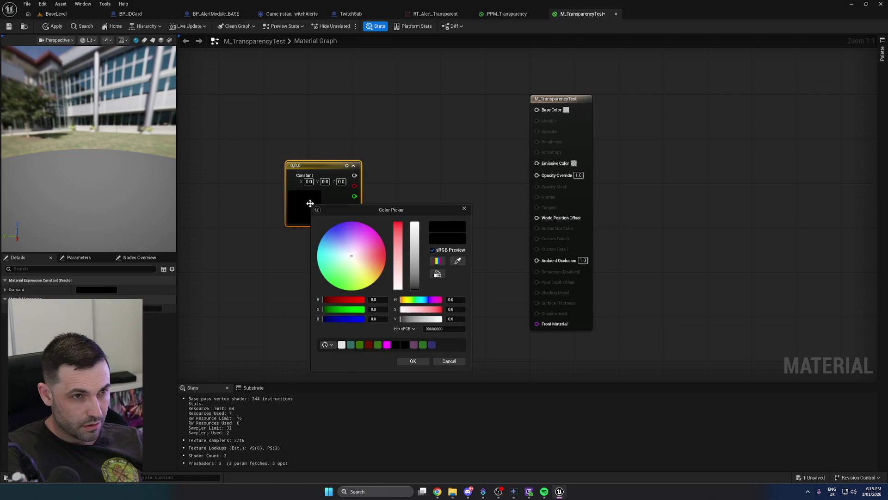
{"action": "left_click", "coordinate": [413, 361]}
{"action": "left_click", "coordinate": [315, 264]}
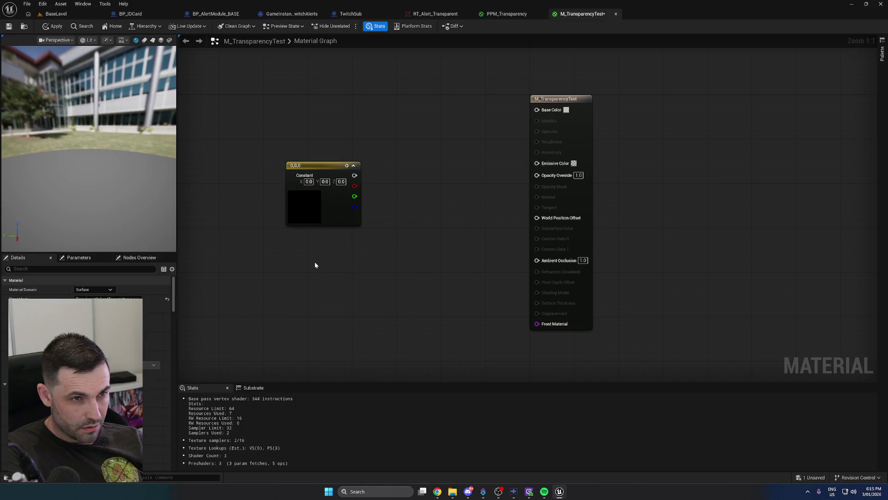
Add a Constant4Vector set to full red with alpha 1.0
{"action": "left_click", "coordinate": [303, 262]}
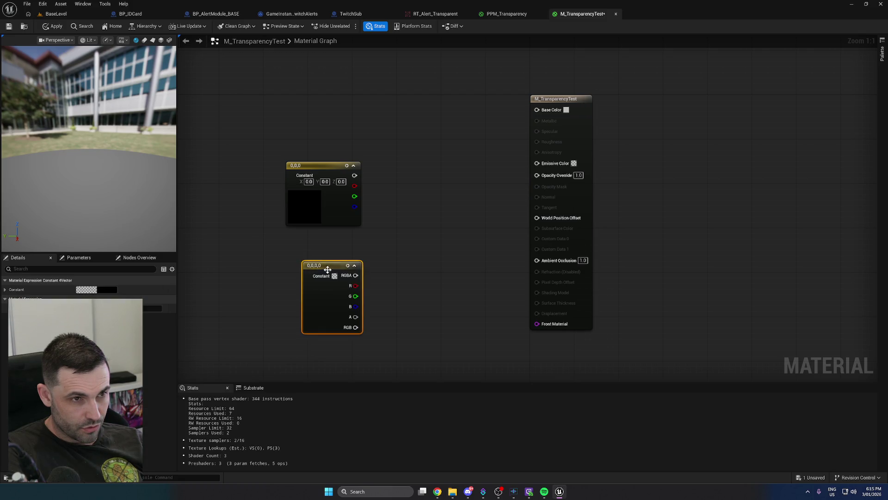
{"action": "double_click", "coordinate": [322, 267]}
{"action": "left_click_drag", "start_coordinate": [376, 322], "coordinate": [400, 317]}
{"action": "left_click", "coordinate": [373, 390]}
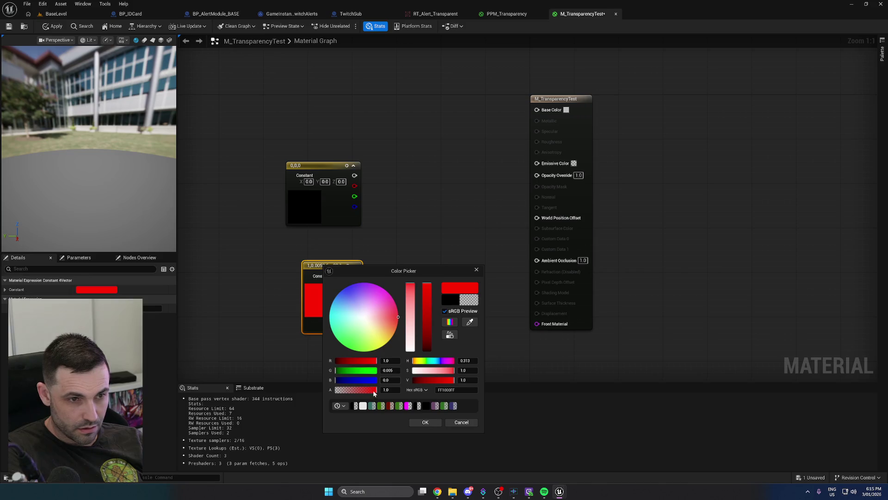
{"action": "left_click", "coordinate": [420, 422]}
{"action": "left_click_drag", "start_coordinate": [321, 161], "coordinate": [331, 140]}
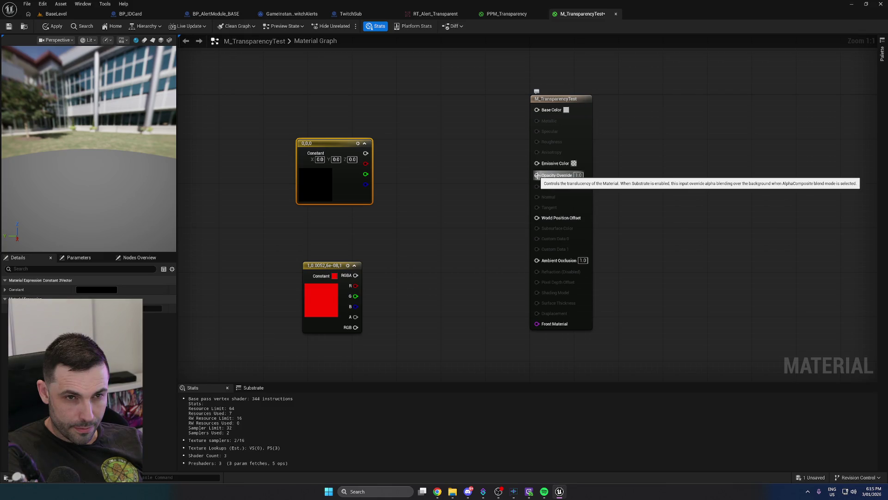
Wire a new 0.0 Constant into Opacity Override and position it beside the output
{"action": "mouse_move", "coordinate": [537, 175]}
{"action": "left_mouse_down"}
{"action": "mouse_move", "coordinate": [466, 207]}
{"action": "mouse_move", "coordinate": [537, 175]}
{"action": "left_mouse_up"}
{"action": "left_click", "coordinate": [454, 208]}
{"action": "left_click", "coordinate": [454, 208]}
{"action": "left_click_drag", "start_coordinate": [461, 206], "coordinate": [417, 211]}
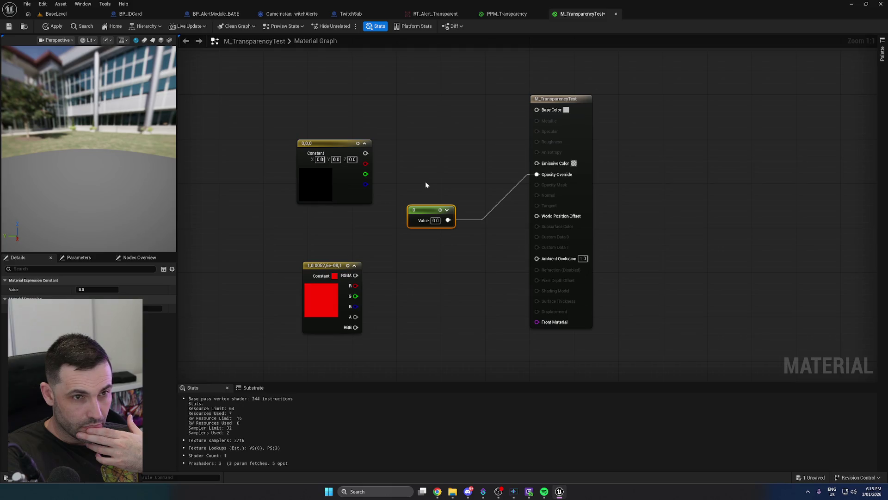
{"action": "right_click", "coordinate": [428, 207]}
Convert the 0.0 constant into a parameter named OpacityOverride
{"action": "left_click", "coordinate": [446, 231]}
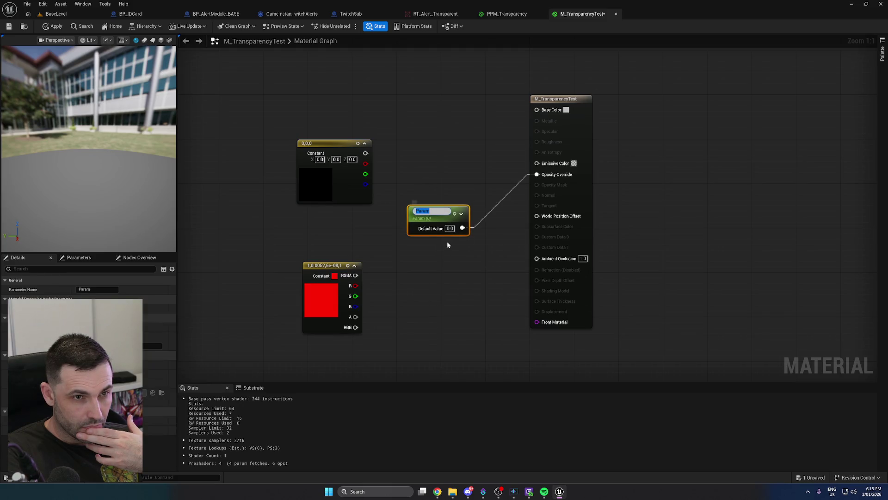
{"action": "type", "text": "Opacity"}
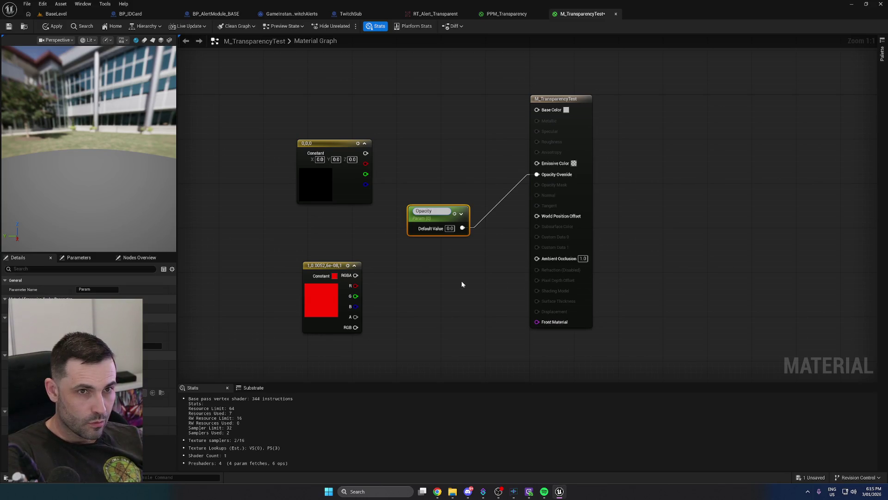
{"action": "type", "text": "Override"}
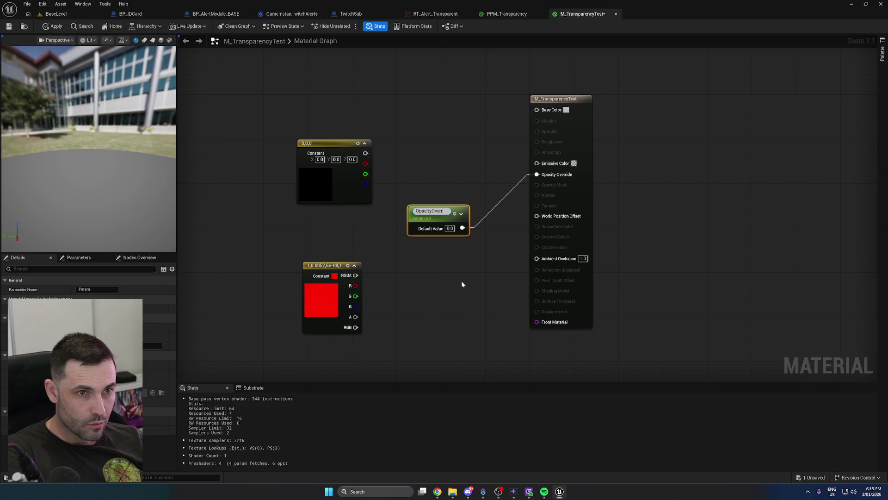
{"action": "key", "text": "Return"}
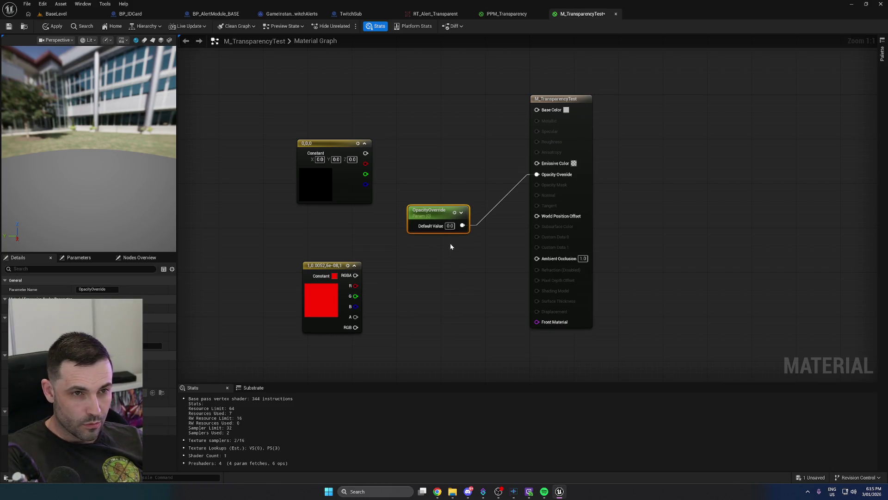
{"action": "left_click", "coordinate": [450, 226]}
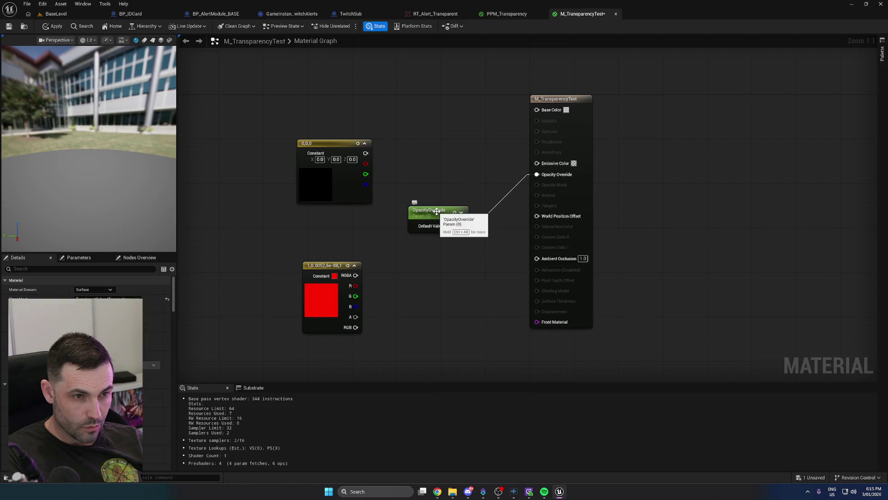
{"action": "left_click_drag", "start_coordinate": [435, 214], "coordinate": [386, 226]}
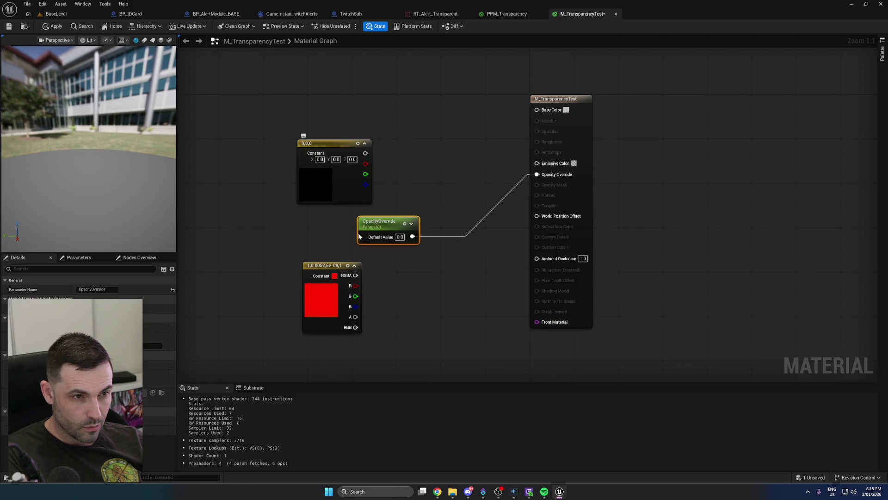
Wire the black constant to Base Color, set OpacityOverride to 1.0, and delete the Constant4Vector
{"action": "mouse_move", "coordinate": [365, 153]}
{"action": "left_mouse_down"}
{"action": "mouse_move", "coordinate": [531, 123]}
{"action": "mouse_move", "coordinate": [538, 109]}
{"action": "left_mouse_up"}
{"action": "left_click_drag", "start_coordinate": [328, 142], "coordinate": [378, 127]}
{"action": "type", "text": "1"}
{"action": "left_click", "coordinate": [438, 277]}
{"action": "left_click", "coordinate": [343, 310]}
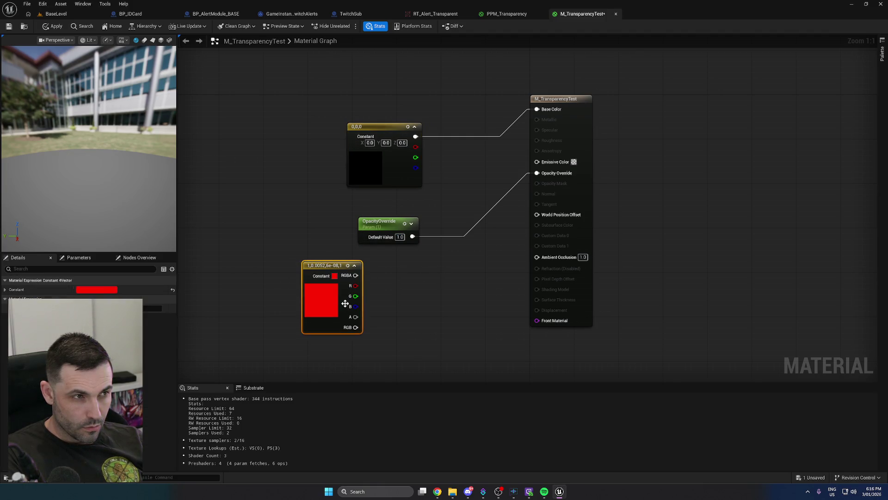
{"action": "key", "text": "Delete"}
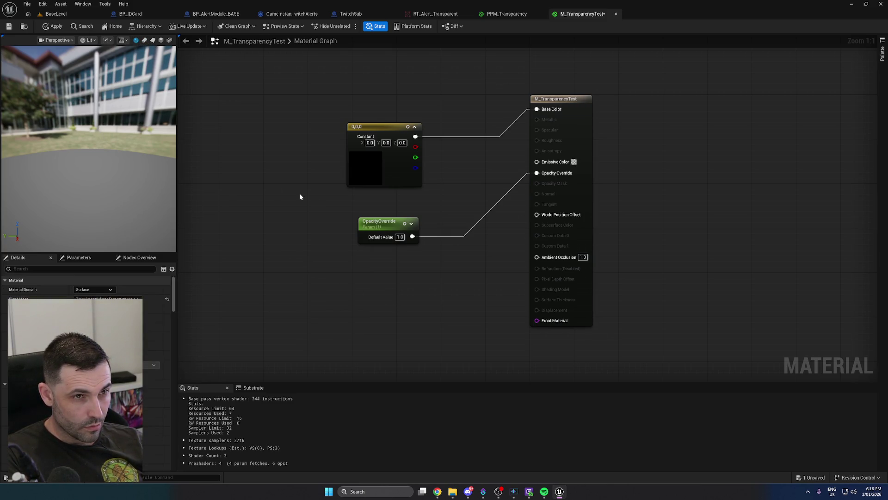
Connect the constant to Emissive Color as well and change its colour to red
{"action": "mouse_move", "coordinate": [415, 137]}
{"action": "left_mouse_down"}
{"action": "mouse_move", "coordinate": [515, 170]}
{"action": "mouse_move", "coordinate": [537, 161]}
{"action": "left_mouse_up"}
{"action": "double_click", "coordinate": [377, 178]}
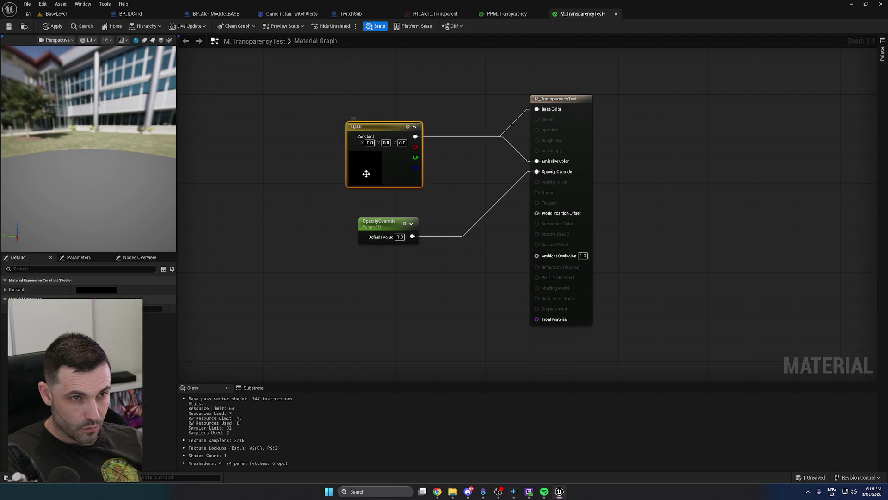
{"action": "left_click_drag", "start_coordinate": [472, 251], "coordinate": [471, 192]}
{"action": "left_click_drag", "start_coordinate": [408, 225], "coordinate": [441, 226]}
{"action": "left_click", "coordinate": [469, 331]}
{"action": "left_click", "coordinate": [373, 256]}
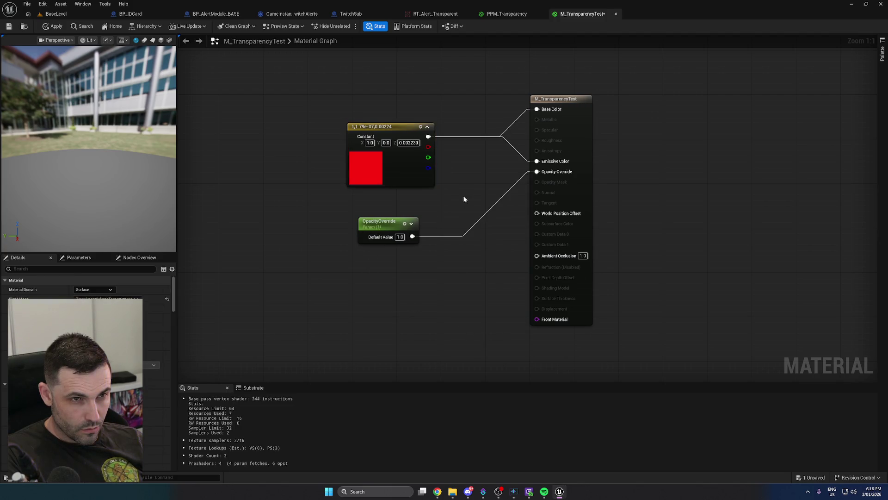
{"action": "right_click", "coordinate": [371, 297]}
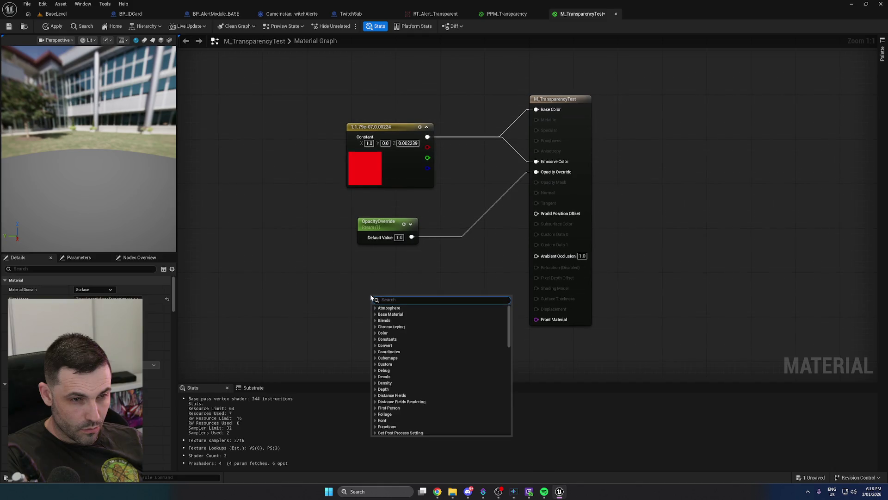
Search 'transluc' and add a Substrate Standard Surface Translucent node to the graph
{"action": "type", "text": "transli"}
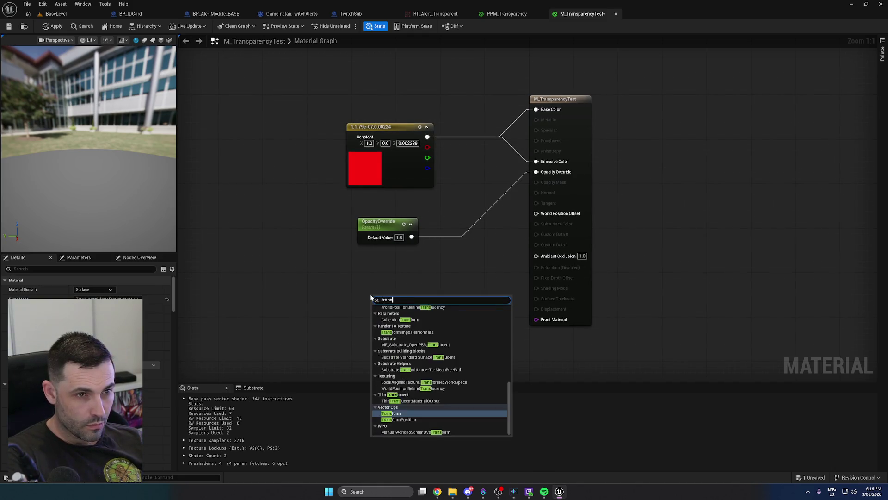
{"action": "key", "text": "BackSpace"}
{"action": "type", "text": "uc"}
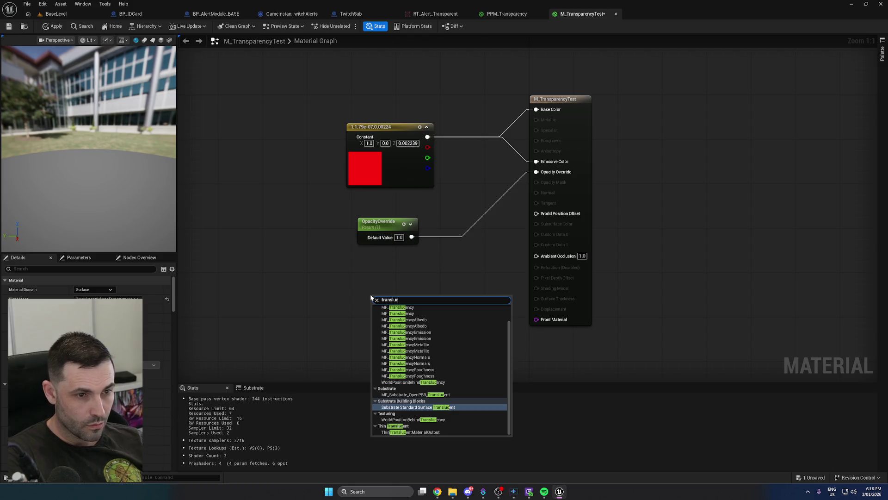
{"action": "left_click", "coordinate": [429, 408]}
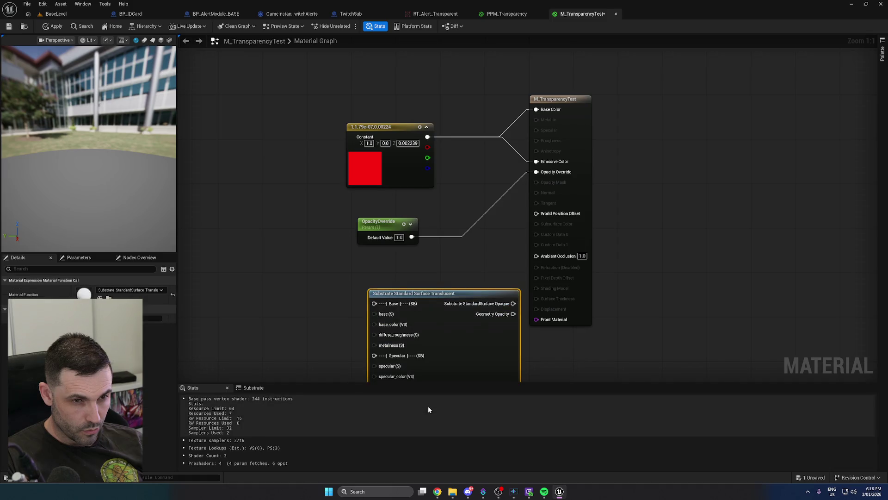
{"action": "mouse_move", "coordinate": [534, 349]}
{"action": "left_mouse_down"}
{"action": "mouse_move", "coordinate": [660, 180]}
{"action": "mouse_move", "coordinate": [503, 174]}
{"action": "mouse_move", "coordinate": [544, 228]}
{"action": "mouse_move", "coordinate": [518, 311]}
{"action": "left_mouse_up"}
{"action": "scroll", "coordinate": [574, 178], "scroll_direction": "down", "scroll_amount": 3}
{"action": "scroll", "coordinate": [503, 174], "scroll_direction": "up", "scroll_amount": 2}
{"action": "mouse_move", "coordinate": [325, 119]}
{"action": "left_mouse_down"}
{"action": "mouse_move", "coordinate": [434, 282]}
{"action": "mouse_move", "coordinate": [325, 211]}
{"action": "mouse_move", "coordinate": [300, 247]}
{"action": "left_mouse_up"}
{"action": "left_click", "coordinate": [387, 256]}
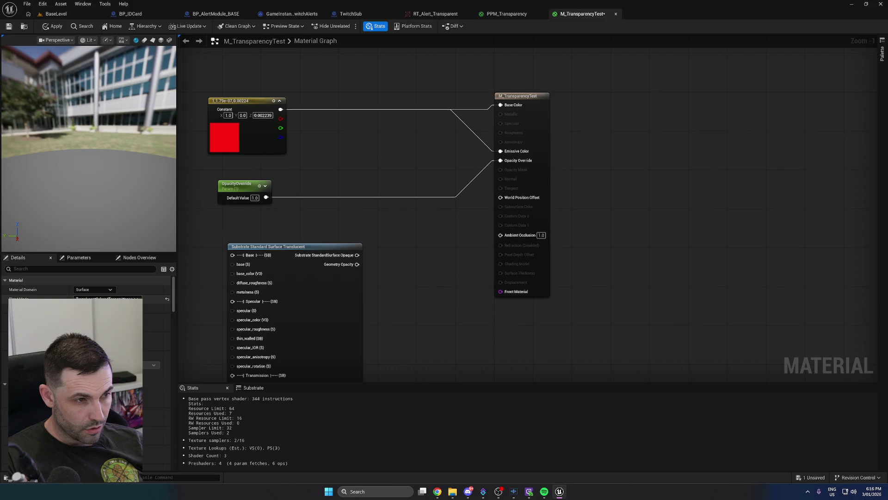
Connect the Substrate node to Front Material and set Blend Mode to Translucent
{"action": "left_click", "coordinate": [93, 308]}
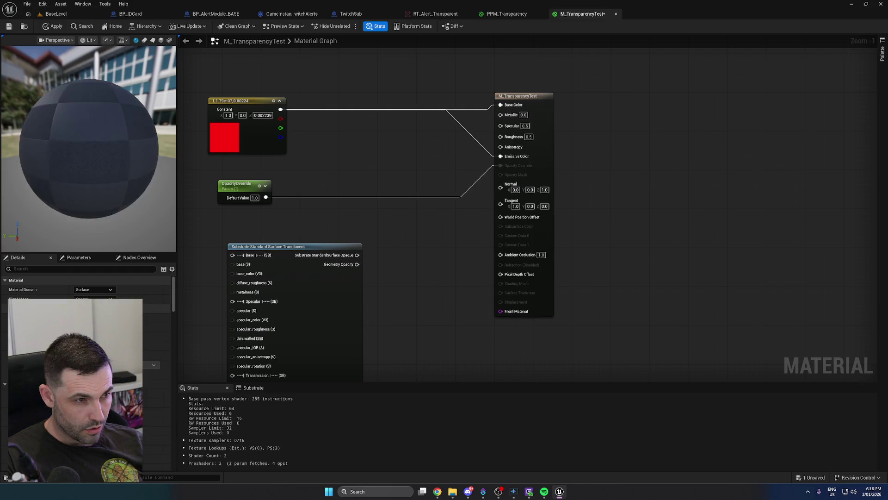
{"action": "mouse_move", "coordinate": [360, 257]}
{"action": "left_mouse_down"}
{"action": "mouse_move", "coordinate": [407, 259]}
{"action": "mouse_move", "coordinate": [500, 311]}
{"action": "left_mouse_up"}
{"action": "mouse_move", "coordinate": [442, 312]}
{"action": "left_mouse_down"}
{"action": "mouse_move", "coordinate": [543, 233]}
{"action": "mouse_move", "coordinate": [473, 248]}
{"action": "left_mouse_up"}
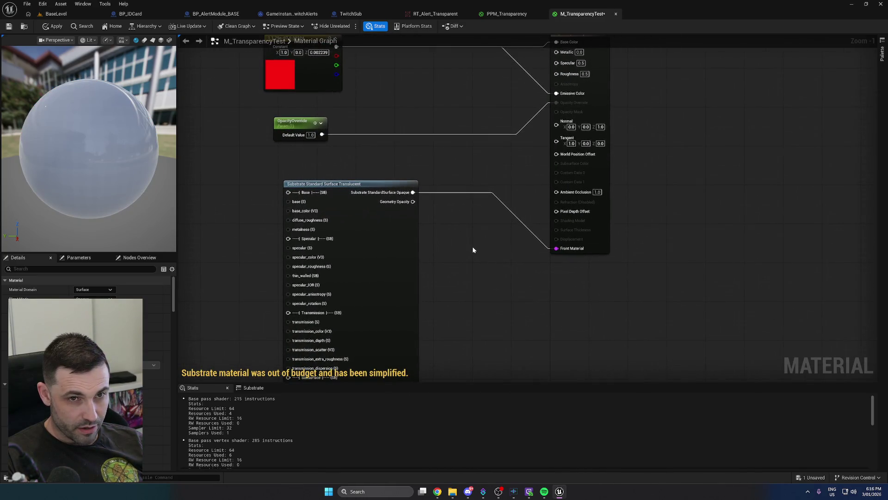
{"action": "left_click_drag", "start_coordinate": [497, 178], "coordinate": [526, 182]}
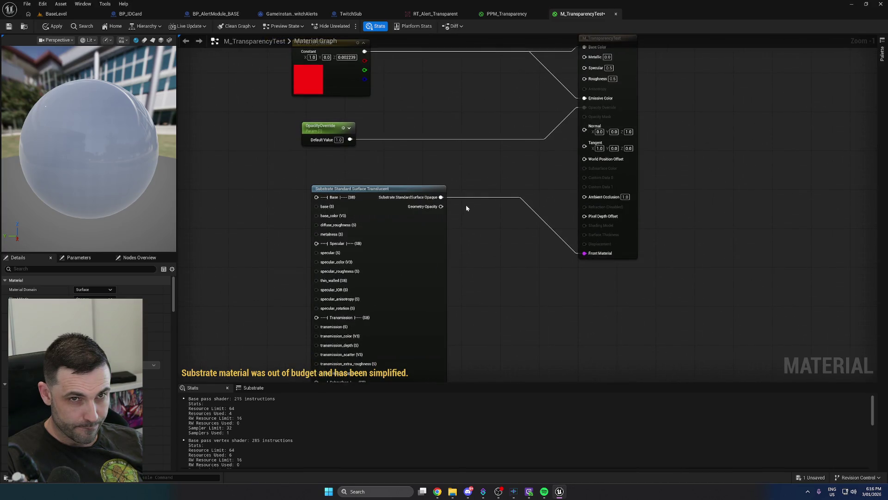
{"action": "left_click_drag", "start_coordinate": [464, 207], "coordinate": [465, 228]}
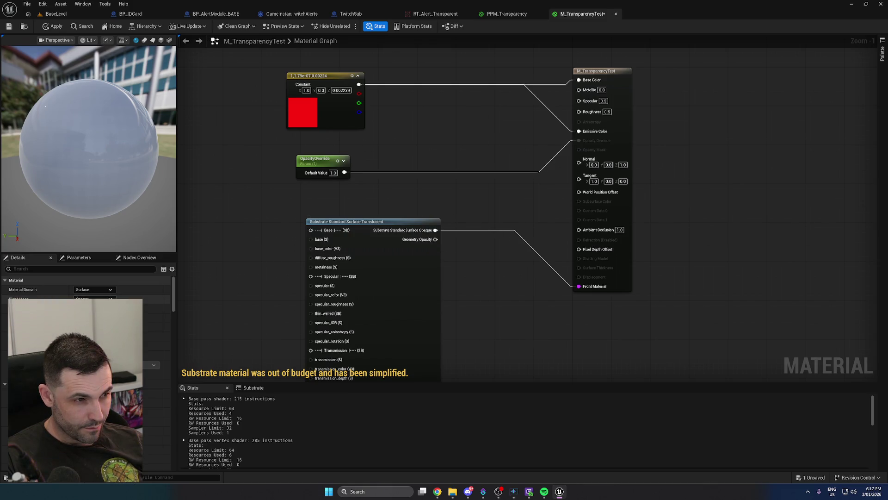
{"action": "left_click", "coordinate": [92, 324]}
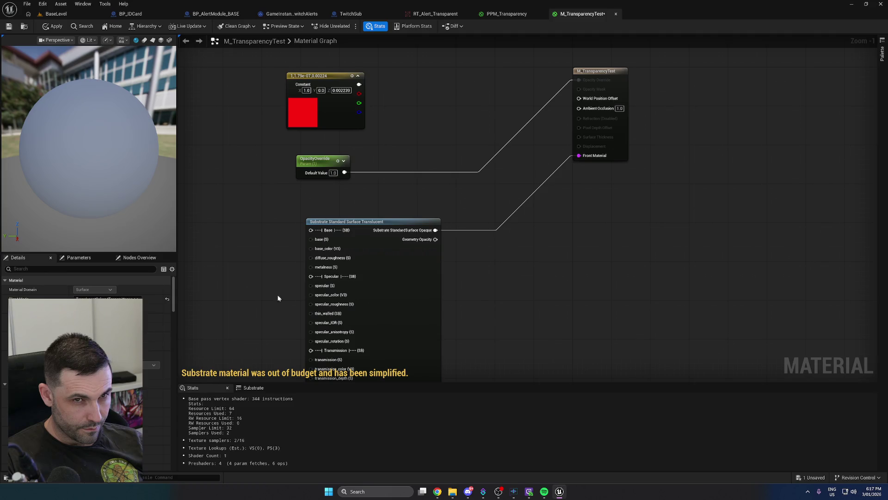
Unhook OpacityOverride from Opacity Override and wire the red constant to the Substrate base_color
{"action": "left_click_drag", "start_coordinate": [305, 161], "coordinate": [439, 112]}
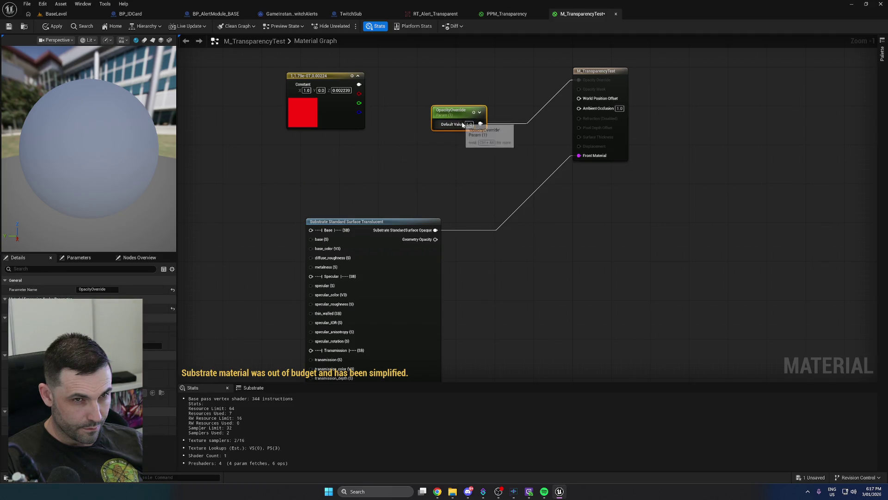
{"action": "left_click", "coordinate": [481, 124], "text": "alt"}
{"action": "mouse_move", "coordinate": [459, 186]}
{"action": "left_mouse_down"}
{"action": "mouse_move", "coordinate": [563, 97]}
{"action": "mouse_move", "coordinate": [555, 158]}
{"action": "left_mouse_up"}
{"action": "left_click_drag", "start_coordinate": [439, 84], "coordinate": [278, 224]}
{"action": "mouse_move", "coordinate": [294, 194]}
{"action": "left_mouse_down"}
{"action": "mouse_move", "coordinate": [410, 211]}
{"action": "mouse_move", "coordinate": [378, 220]}
{"action": "left_mouse_up"}
{"action": "left_click", "coordinate": [378, 219]}
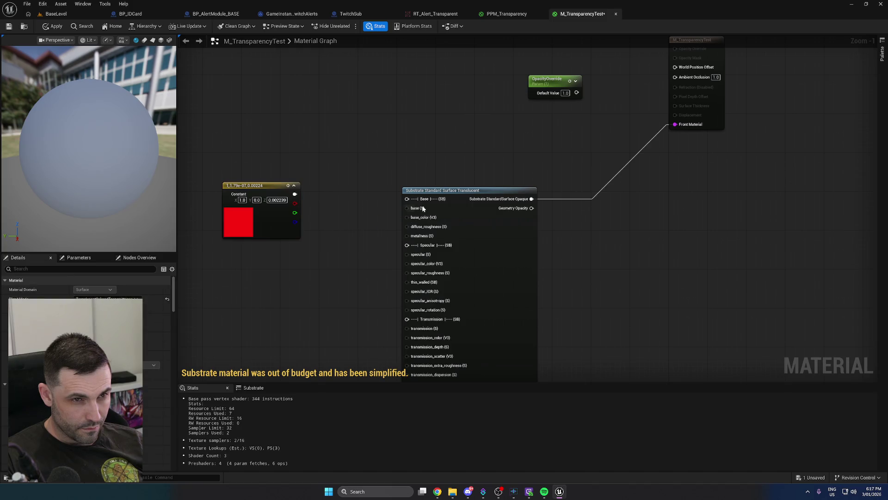
{"action": "mouse_move", "coordinate": [365, 253]}
{"action": "left_mouse_down"}
{"action": "mouse_move", "coordinate": [383, 160]}
{"action": "mouse_move", "coordinate": [370, 182]}
{"action": "left_mouse_up"}
{"action": "left_click_drag", "start_coordinate": [311, 139], "coordinate": [421, 162]}
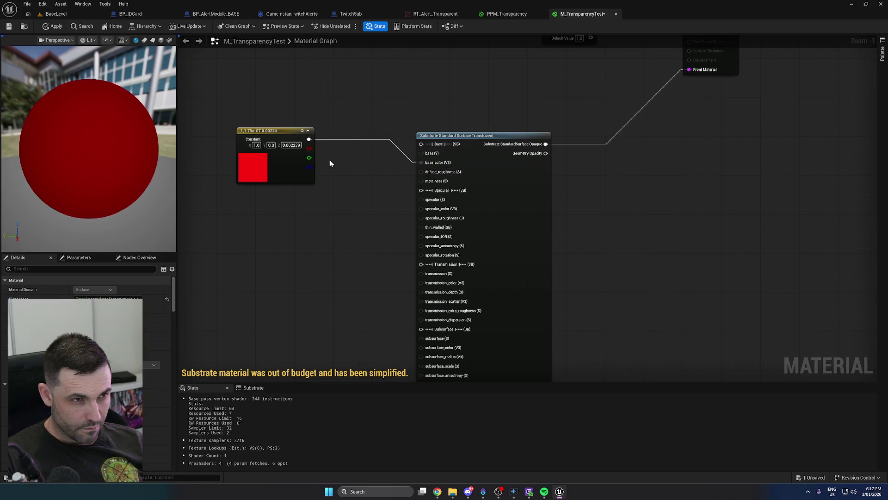
{"action": "left_click_drag", "start_coordinate": [283, 135], "coordinate": [298, 155]}
Search 'transl' and add an MF_Translucency function node to the graph
{"action": "mouse_move", "coordinate": [374, 247]}
{"action": "left_mouse_down"}
{"action": "mouse_move", "coordinate": [373, 112]}
{"action": "mouse_move", "coordinate": [383, 71]}
{"action": "left_mouse_up"}
{"action": "scroll", "coordinate": [373, 111], "scroll_direction": "down", "scroll_amount": 1}
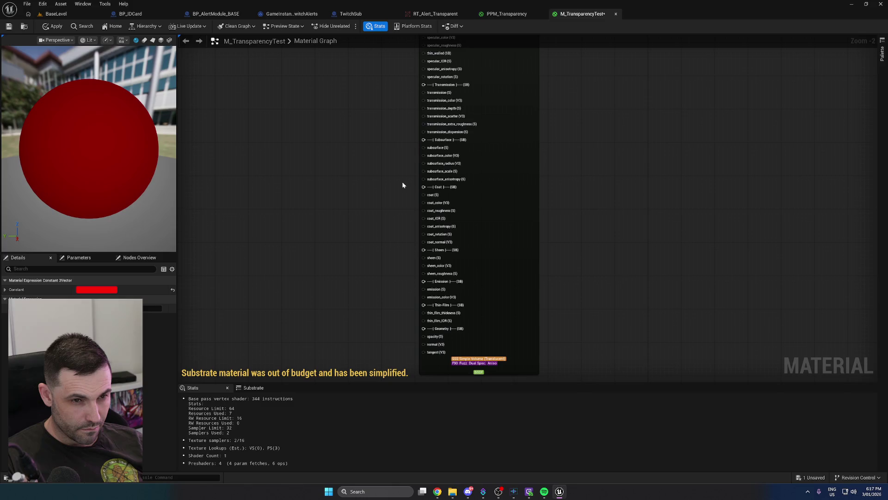
{"action": "mouse_move", "coordinate": [402, 183]}
{"action": "left_mouse_down"}
{"action": "mouse_move", "coordinate": [413, 251]}
{"action": "mouse_move", "coordinate": [386, 369]}
{"action": "left_mouse_up"}
{"action": "scroll", "coordinate": [412, 251], "scroll_direction": "down", "scroll_amount": 1}
{"action": "right_click", "coordinate": [433, 168]}
{"action": "type", "text": "transl"}
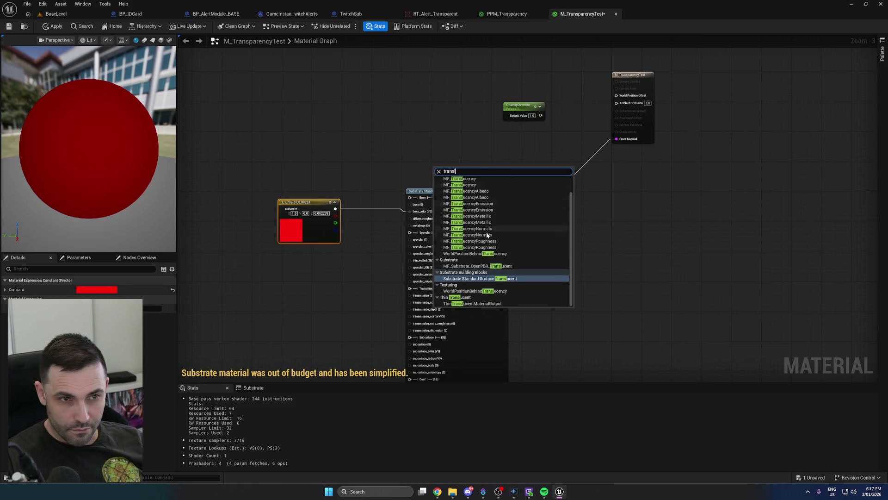
{"action": "scroll", "coordinate": [498, 243], "scroll_direction": "up", "scroll_amount": 1}
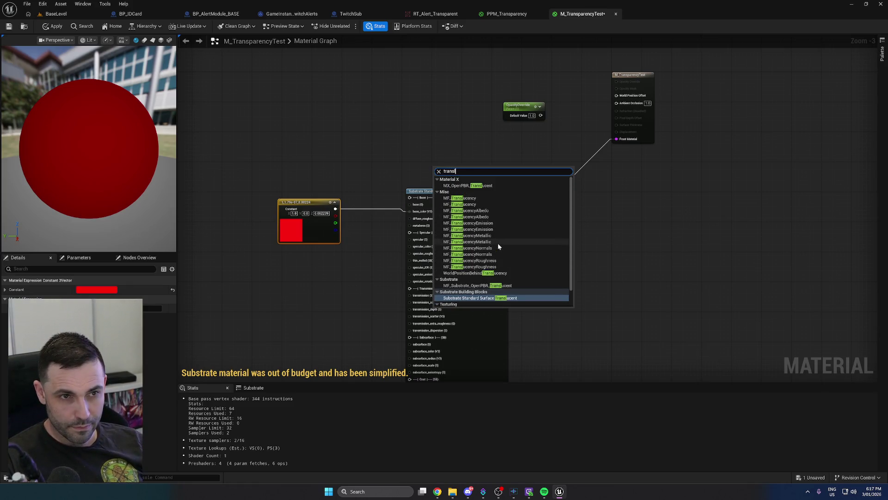
{"action": "left_click", "coordinate": [464, 198]}
{"action": "left_click_drag", "start_coordinate": [468, 182], "coordinate": [428, 137]}
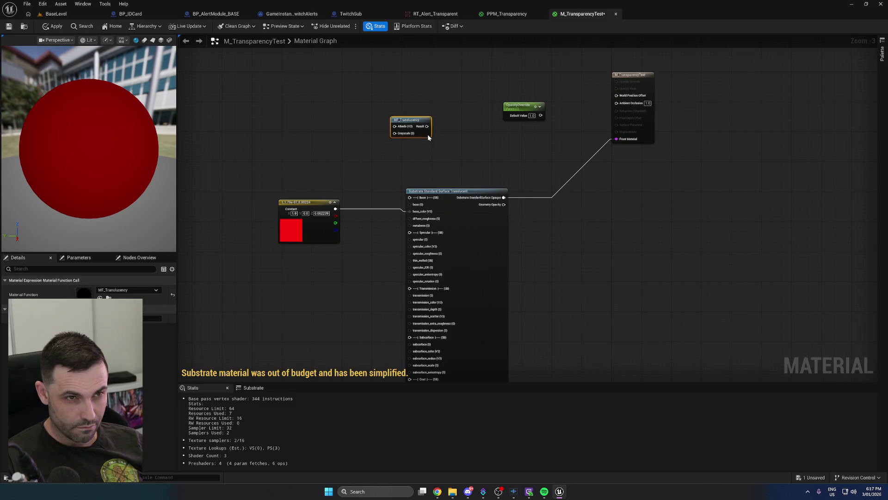
{"action": "left_click", "coordinate": [431, 159]}
{"action": "scroll", "coordinate": [395, 158], "scroll_direction": "up", "scroll_amount": 3}
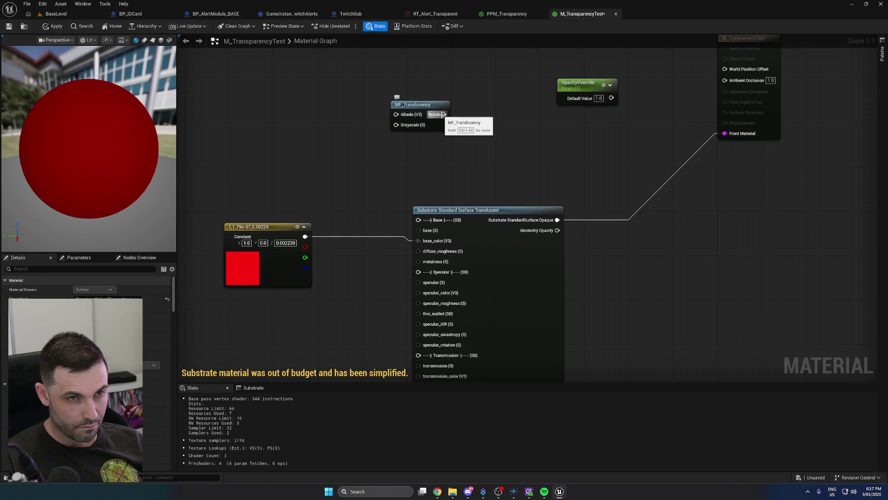
Feed the red constant into MF_Translucency's Albedo and delete the Substrate node
{"action": "left_click", "coordinate": [557, 220], "text": "alt"}
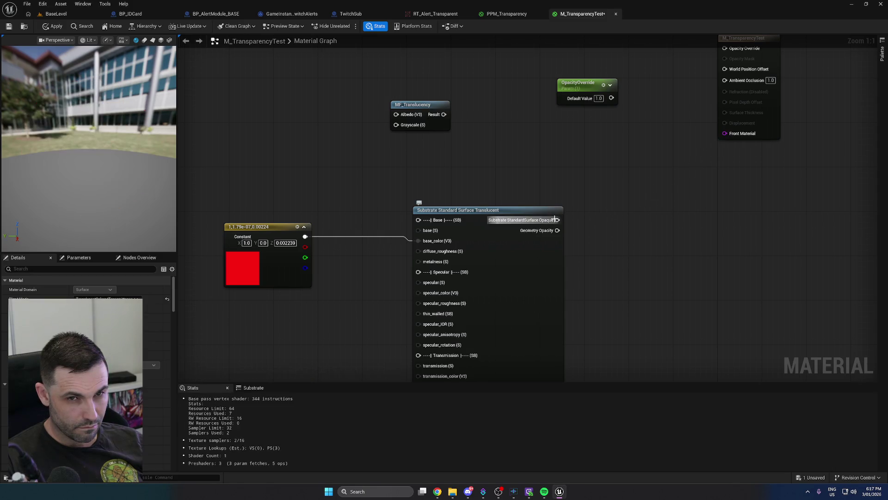
{"action": "left_click_drag", "start_coordinate": [465, 184], "coordinate": [487, 169]}
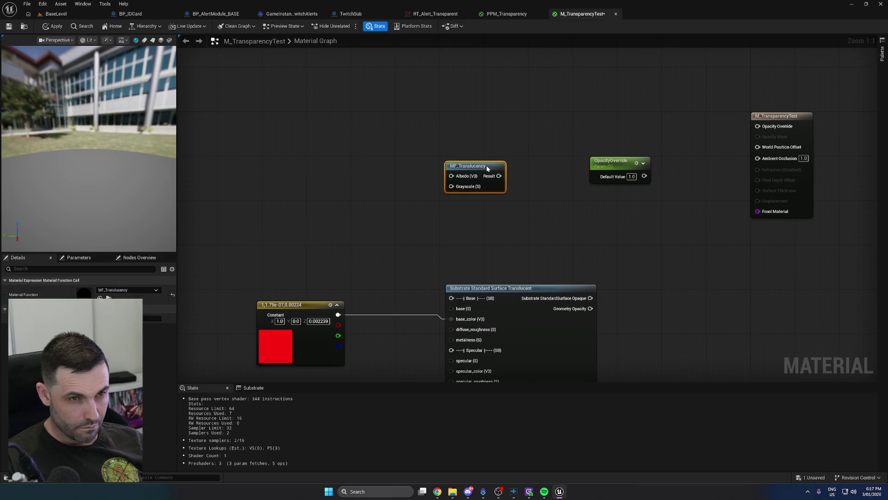
{"action": "left_click_drag", "start_coordinate": [338, 314], "coordinate": [451, 175]}
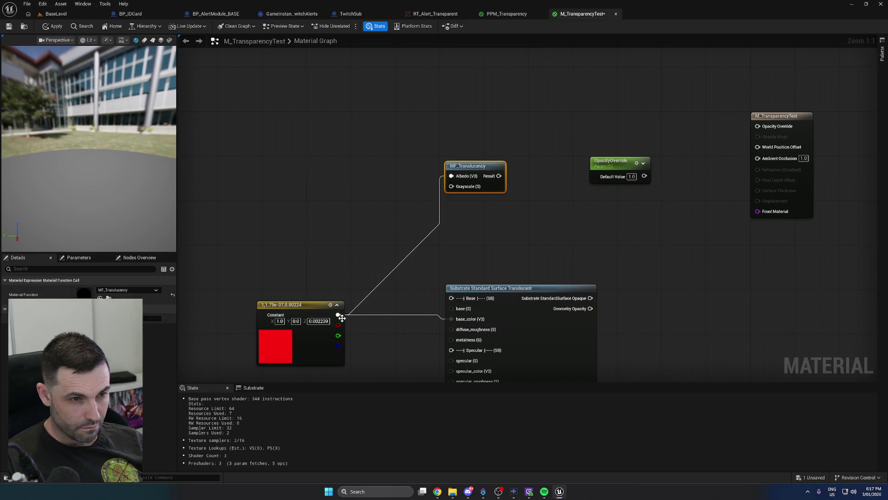
{"action": "left_click", "coordinate": [458, 323]}
{"action": "key", "text": "Delete"}
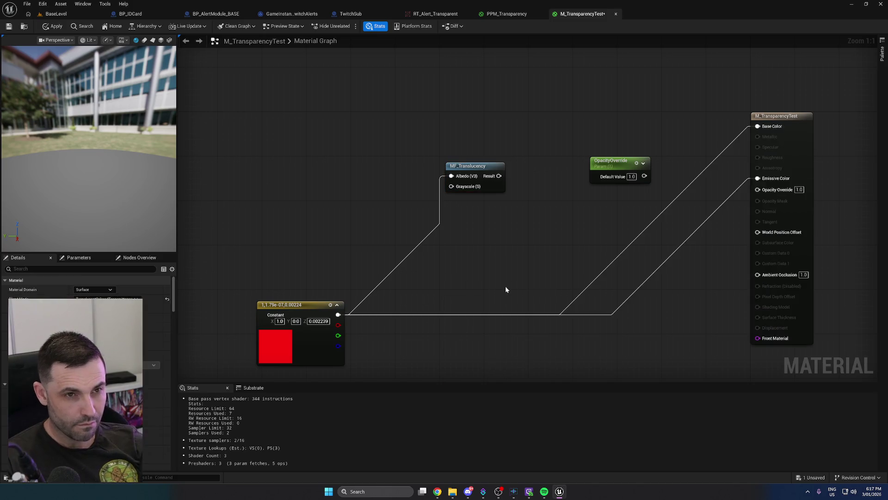
{"action": "left_click_drag", "start_coordinate": [316, 307], "coordinate": [338, 235]}
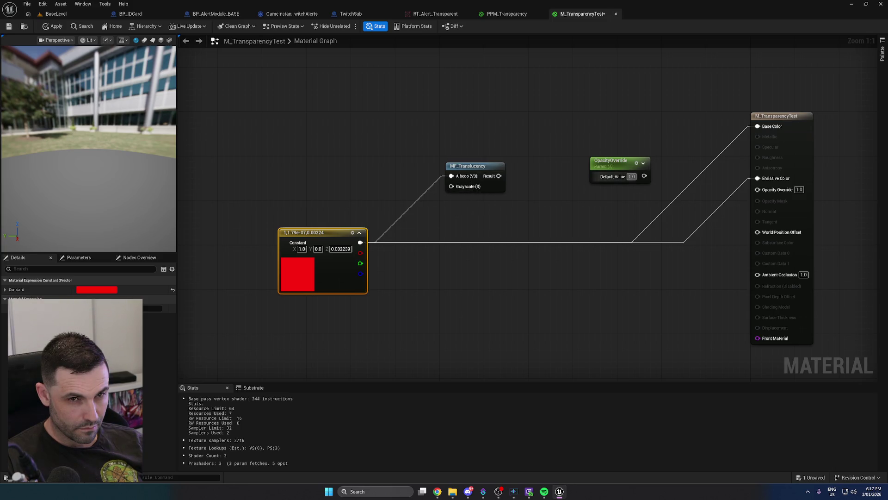
Wire OpacityOverride into MF_Translucency and leave its Result unconnected from Base Color
{"action": "mouse_move", "coordinate": [644, 176]}
{"action": "left_mouse_down"}
{"action": "mouse_move", "coordinate": [458, 190]}
{"action": "mouse_move", "coordinate": [466, 198]}
{"action": "left_mouse_up"}
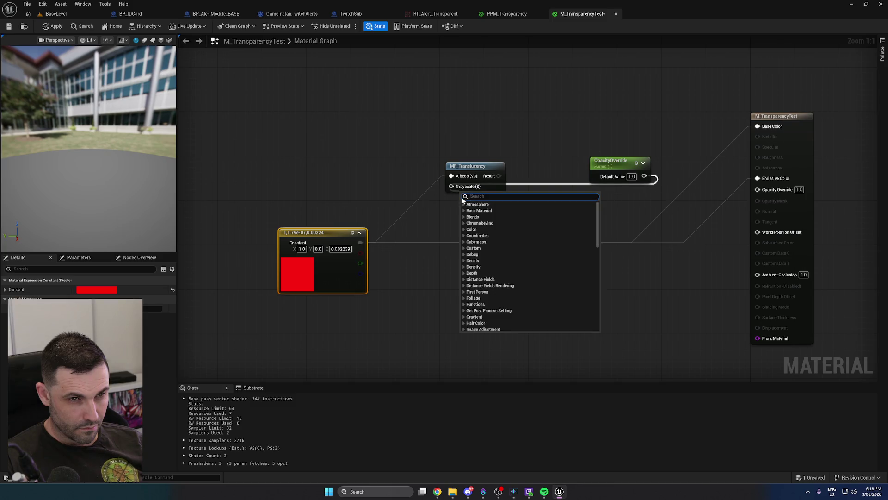
{"action": "left_click", "coordinate": [624, 195]}
{"action": "mouse_move", "coordinate": [644, 177]}
{"action": "left_mouse_down"}
{"action": "mouse_move", "coordinate": [451, 176]}
{"action": "mouse_move", "coordinate": [464, 241]}
{"action": "mouse_move", "coordinate": [325, 175]}
{"action": "left_mouse_up"}
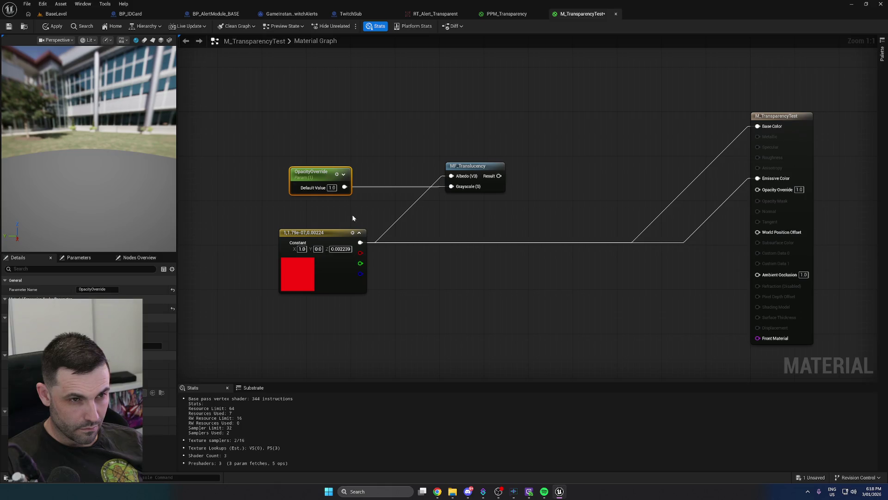
{"action": "mouse_move", "coordinate": [499, 176]}
{"action": "left_mouse_down"}
{"action": "mouse_move", "coordinate": [540, 179]}
{"action": "mouse_move", "coordinate": [759, 131]}
{"action": "left_mouse_up"}
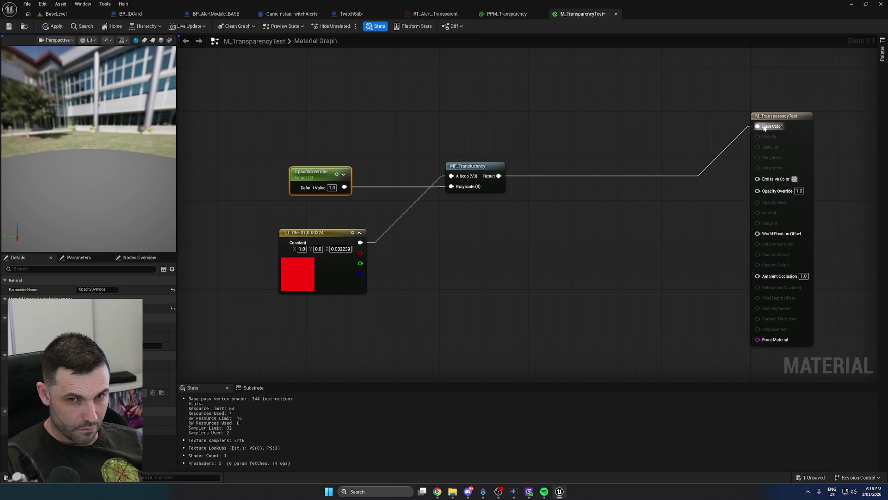
{"action": "mouse_move", "coordinate": [757, 125]}
{"action": "left_mouse_down"}
{"action": "mouse_move", "coordinate": [757, 340]}
{"action": "mouse_move", "coordinate": [758, 326]}
{"action": "left_mouse_up"}
{"action": "left_click_drag", "start_coordinate": [498, 176], "coordinate": [551, 202]}
Add an MX_OpenPBR_Translucent node fed by MF_Translucency's Result and move the output node aside
{"action": "type", "text": "transl"}
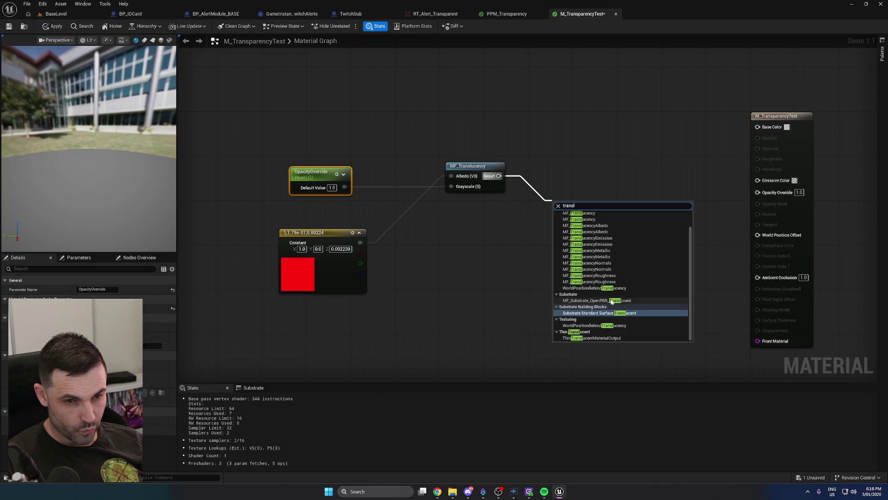
{"action": "scroll", "coordinate": [603, 278], "scroll_direction": "up", "scroll_amount": 2}
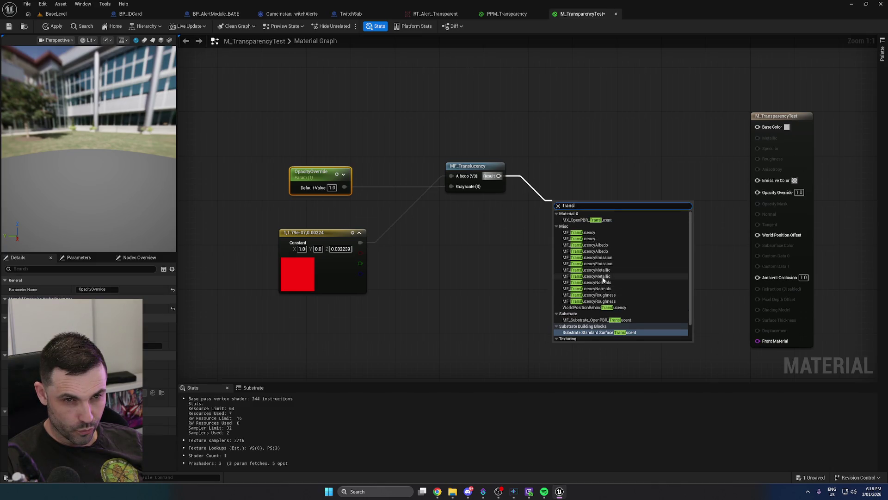
{"action": "left_click", "coordinate": [587, 219]}
{"action": "scroll", "coordinate": [502, 198], "scroll_direction": "down", "scroll_amount": 1}
{"action": "mouse_move", "coordinate": [564, 246]}
{"action": "left_mouse_down"}
{"action": "mouse_move", "coordinate": [502, 198]}
{"action": "mouse_move", "coordinate": [507, 111]}
{"action": "mouse_move", "coordinate": [504, 181]}
{"action": "mouse_move", "coordinate": [423, 227]}
{"action": "left_mouse_up"}
{"action": "scroll", "coordinate": [512, 137], "scroll_direction": "down", "scroll_amount": 1}
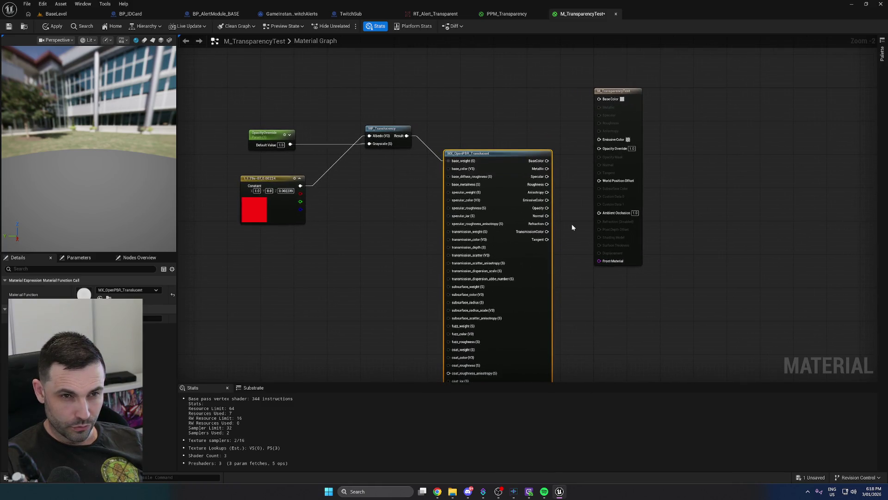
{"action": "left_click_drag", "start_coordinate": [635, 115], "coordinate": [662, 153]}
{"action": "left_click", "coordinate": [350, 235]}
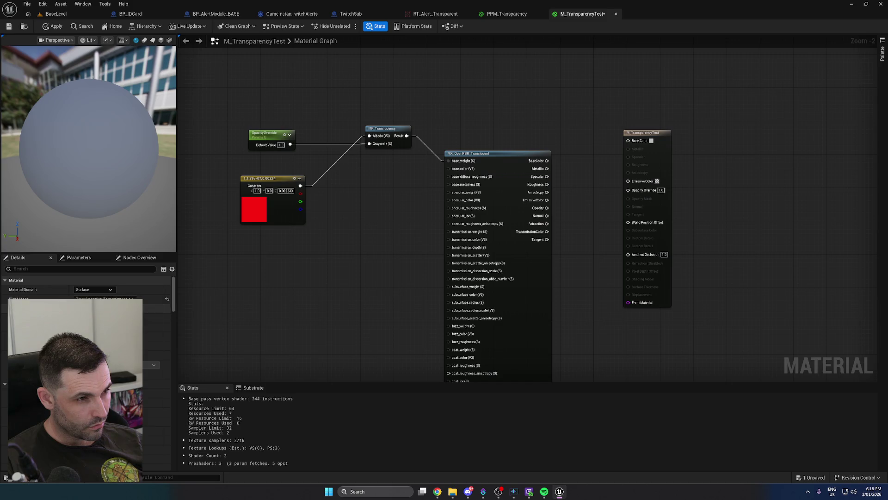
{"action": "left_click", "coordinate": [105, 290]}
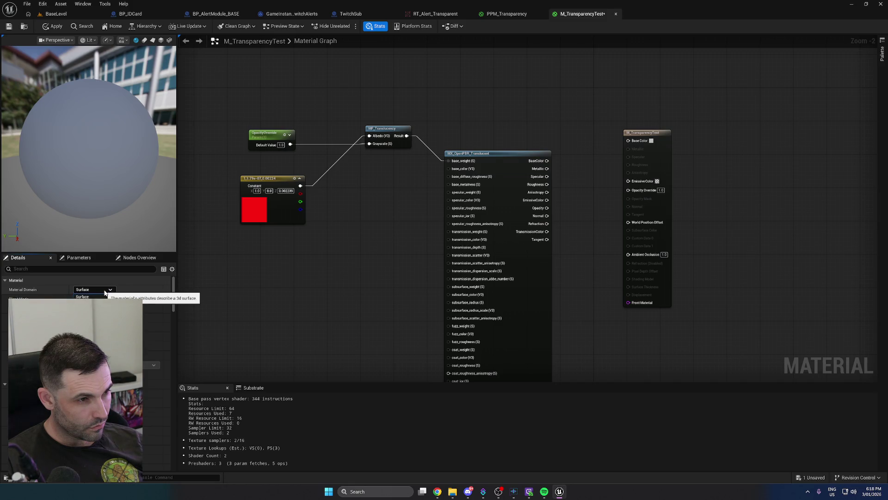
{"action": "left_click", "coordinate": [88, 297]}
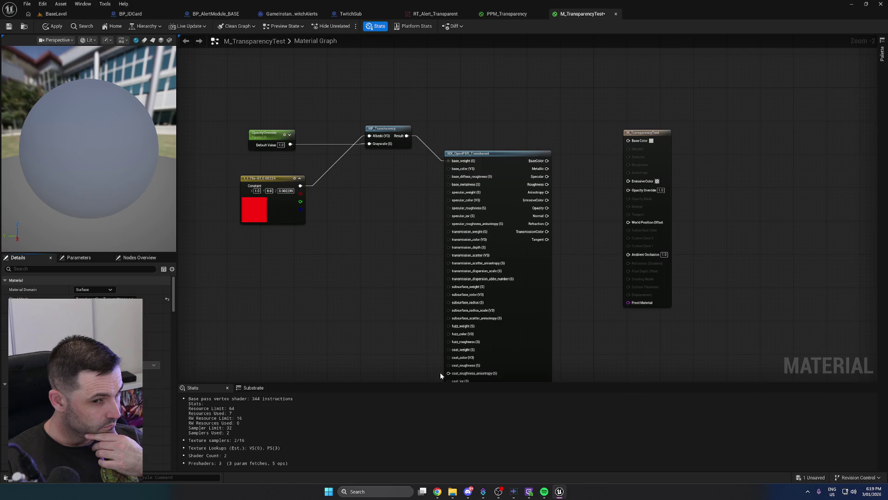
{"action": "mouse_move", "coordinate": [437, 491]}
{"action": "left_click", "coordinate": [459, 472]}
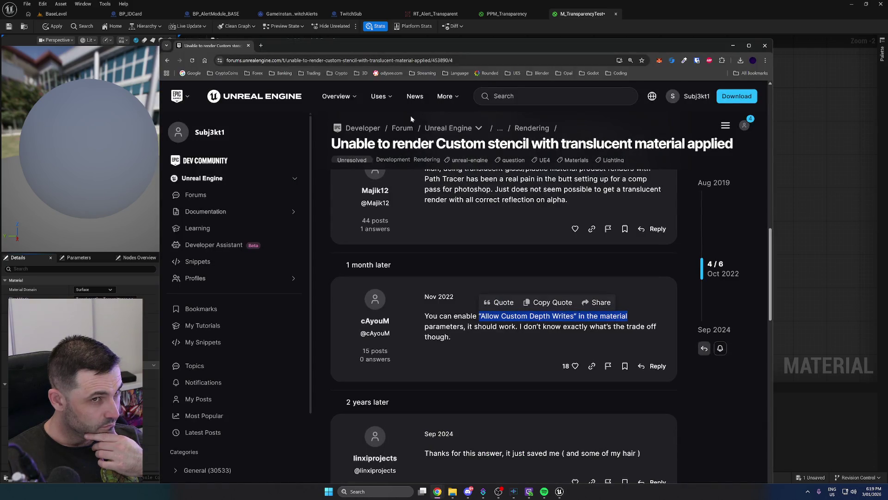
{"action": "scroll", "coordinate": [460, 473], "scroll_direction": "down", "scroll_amount": 1}
{"action": "scroll", "coordinate": [745, 328], "scroll_direction": "down", "scroll_amount": 1}
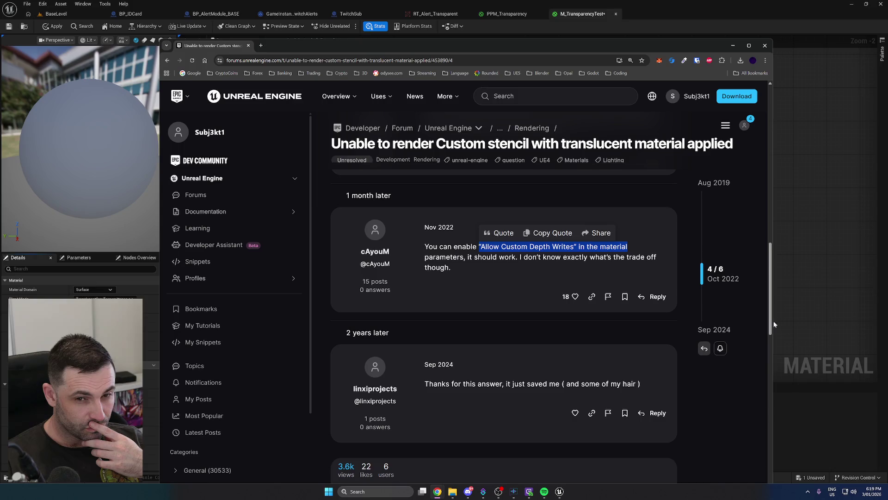
{"action": "left_click", "coordinate": [828, 293]}
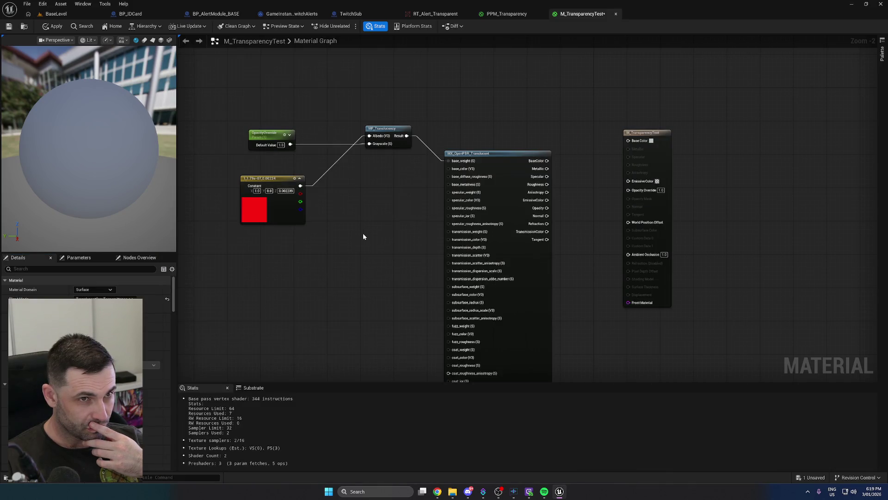
Browse all Content with a Material filter in the Content Drawer, then return to BaseLevel
{"action": "mouse_move", "coordinate": [363, 237]}
{"action": "left_mouse_down"}
{"action": "mouse_move", "coordinate": [382, 218]}
{"action": "mouse_move", "coordinate": [379, 250]}
{"action": "left_mouse_up"}
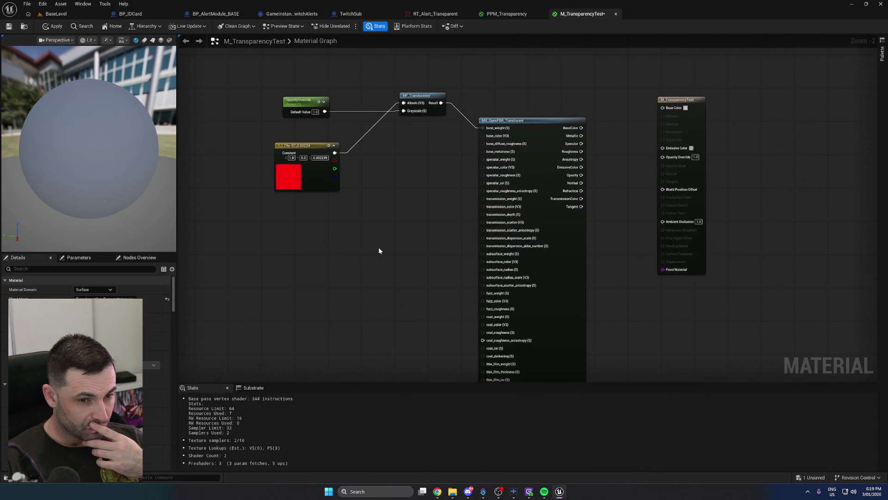
{"action": "left_click", "coordinate": [35, 482]}
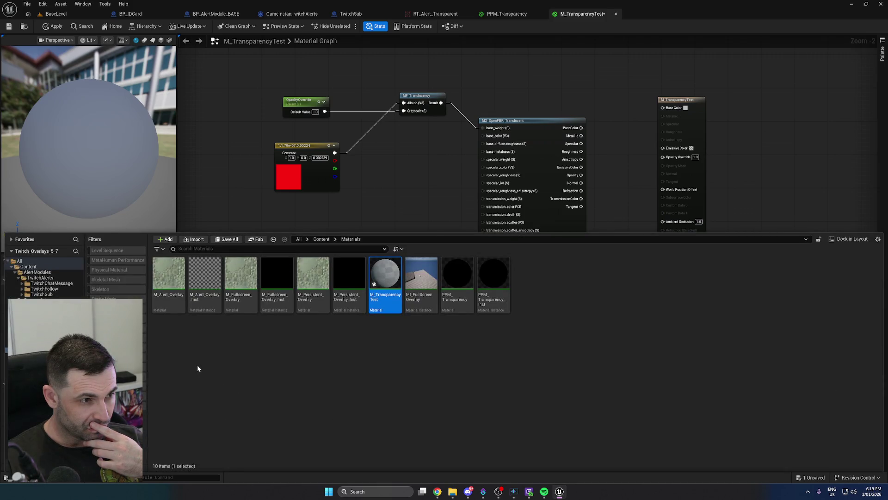
{"action": "left_click", "coordinate": [43, 268]}
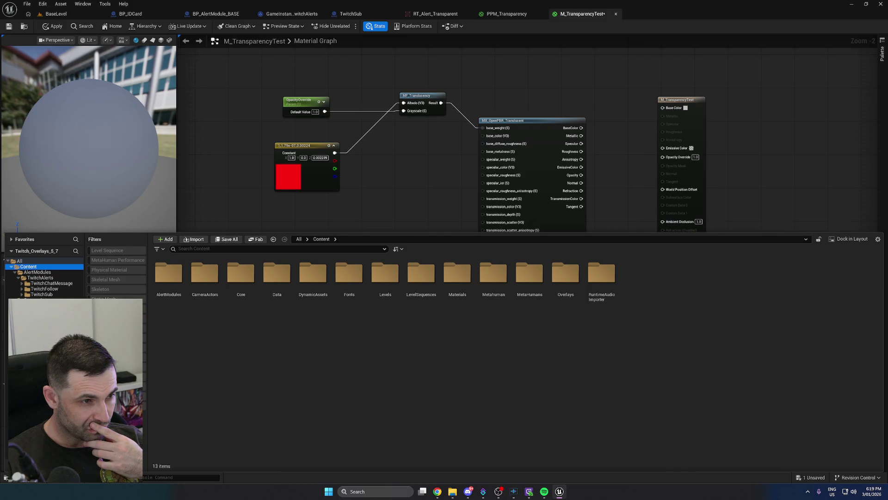
{"action": "left_click", "coordinate": [111, 308]}
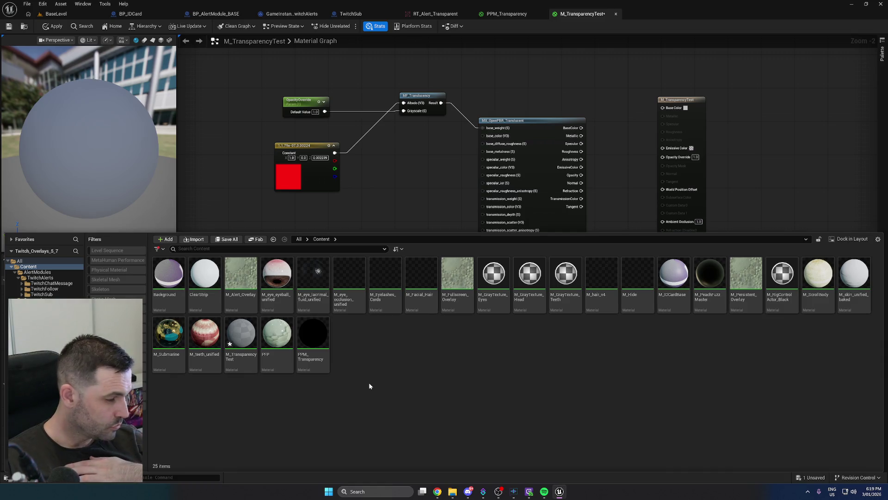
{"action": "left_click", "coordinate": [46, 260]}
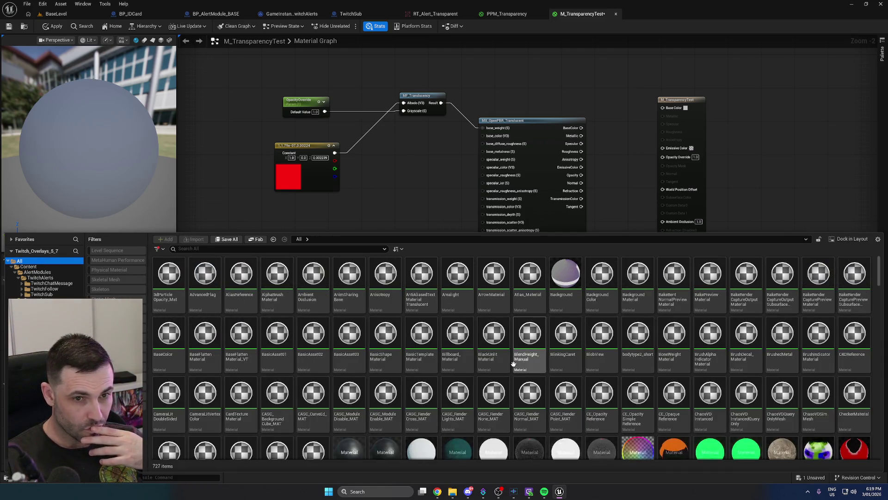
{"action": "scroll", "coordinate": [655, 322], "scroll_direction": "down", "scroll_amount": 2}
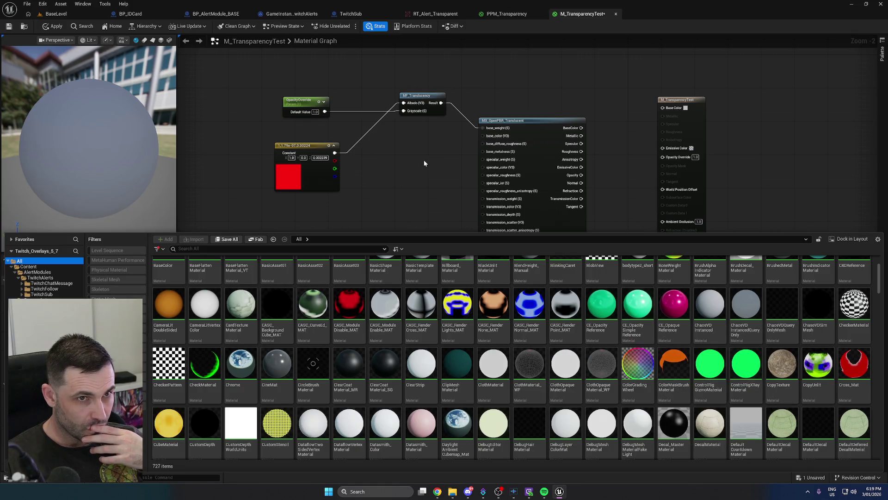
{"action": "left_click", "coordinate": [408, 150]}
{"action": "left_click", "coordinate": [56, 14]}
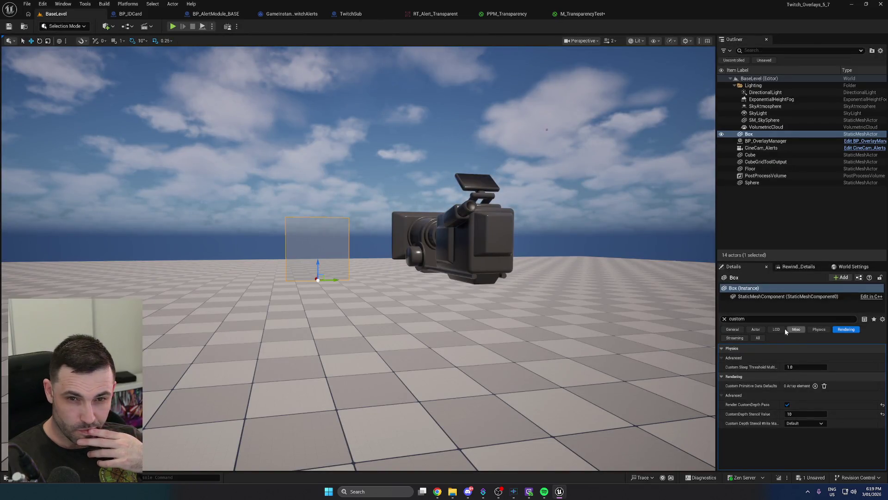
Locate the Box's material and open M_Shader_SimpleTranslucent for editing
{"action": "left_click", "coordinate": [724, 319]}
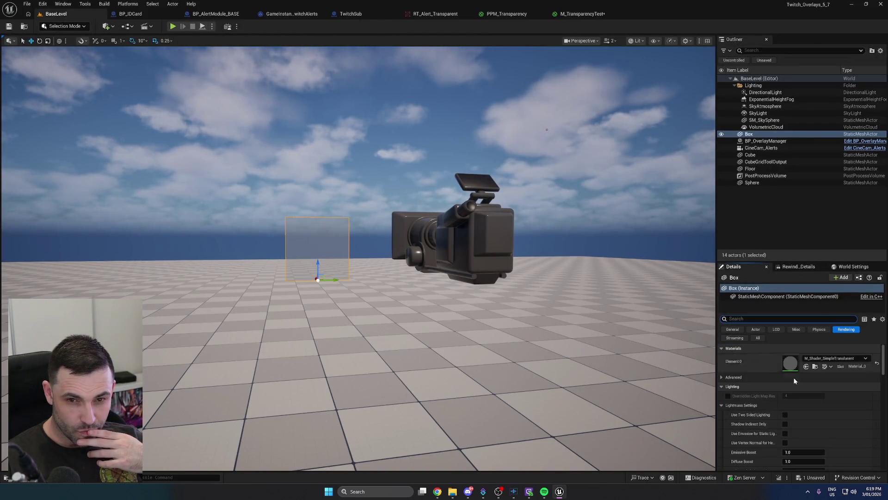
{"action": "left_click", "coordinate": [816, 367]}
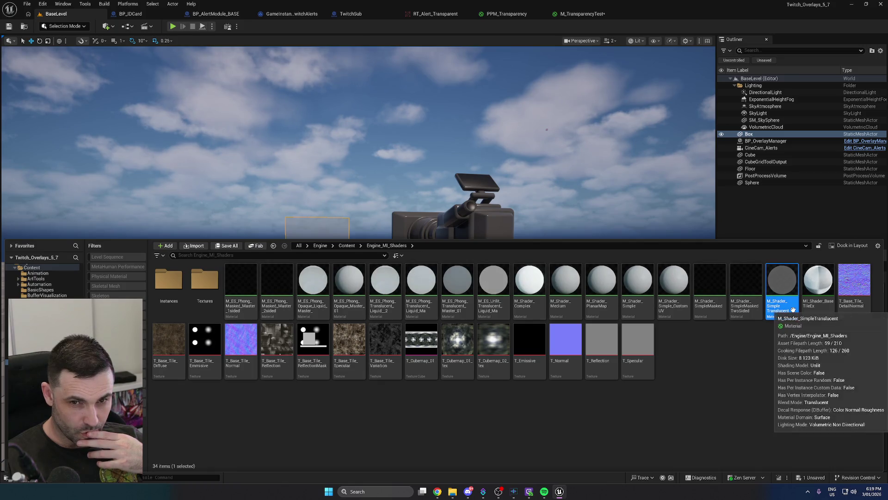
{"action": "double_click", "coordinate": [777, 302]}
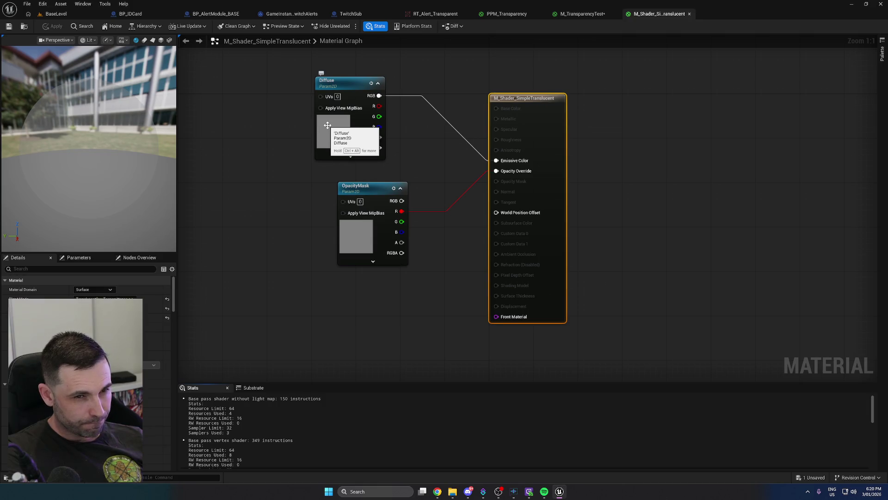
Nudge the OpacityMask node slightly left and bring up the Content Drawer
{"action": "left_click_drag", "start_coordinate": [380, 186], "coordinate": [361, 190]}
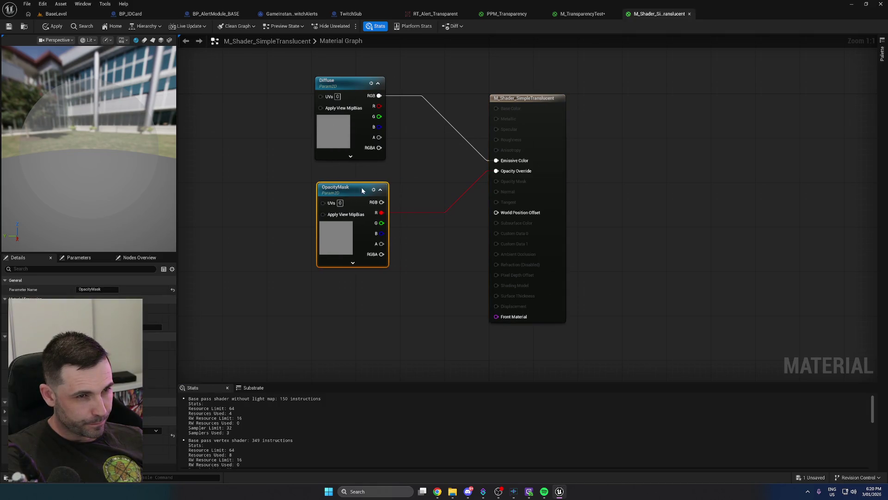
{"action": "key", "text": "ctrl+space"}
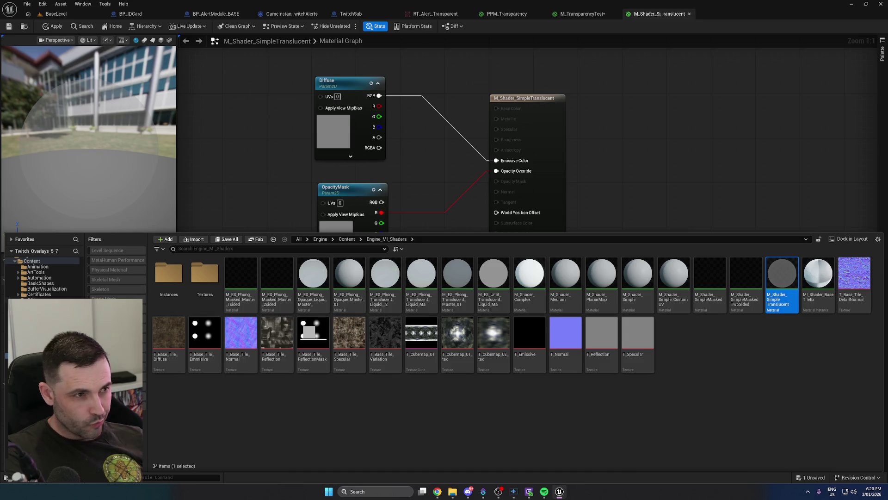
{"action": "scroll", "coordinate": [46, 284], "scroll_direction": "up", "scroll_amount": 10}
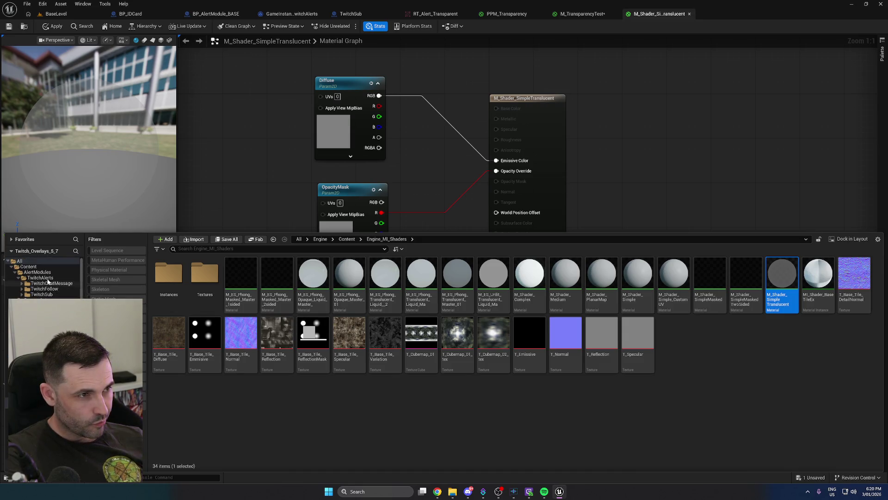
Search all content for 'trn' and open ThinTranslucentMaterial_MR, viewing its parameter groups
{"action": "left_click", "coordinate": [31, 263]}
{"action": "left_click", "coordinate": [277, 249]}
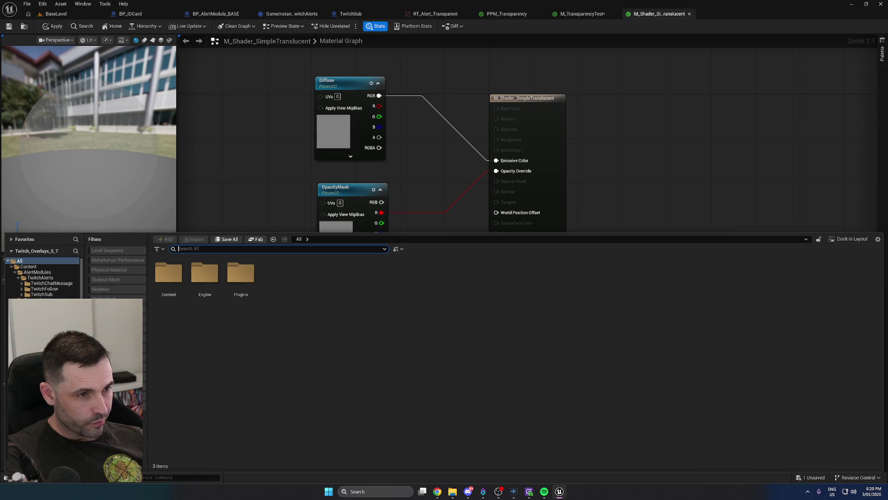
{"action": "type", "text": "trn"}
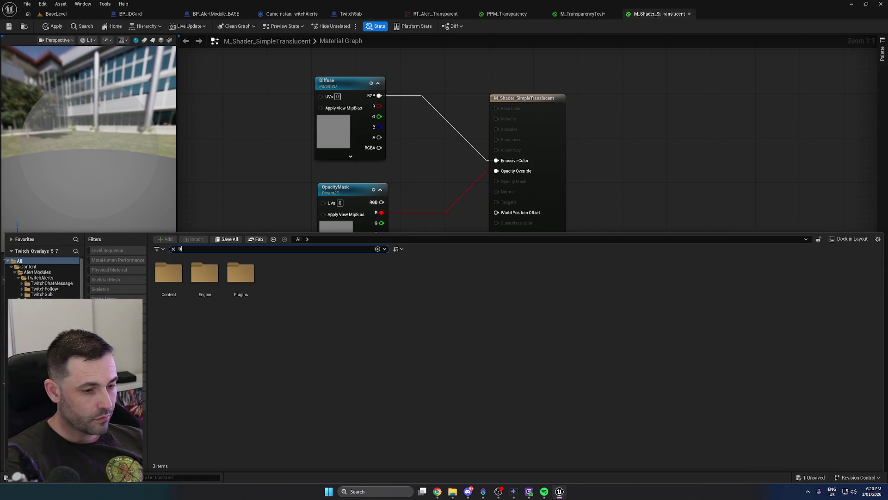
{"action": "double_click", "coordinate": [449, 269]}
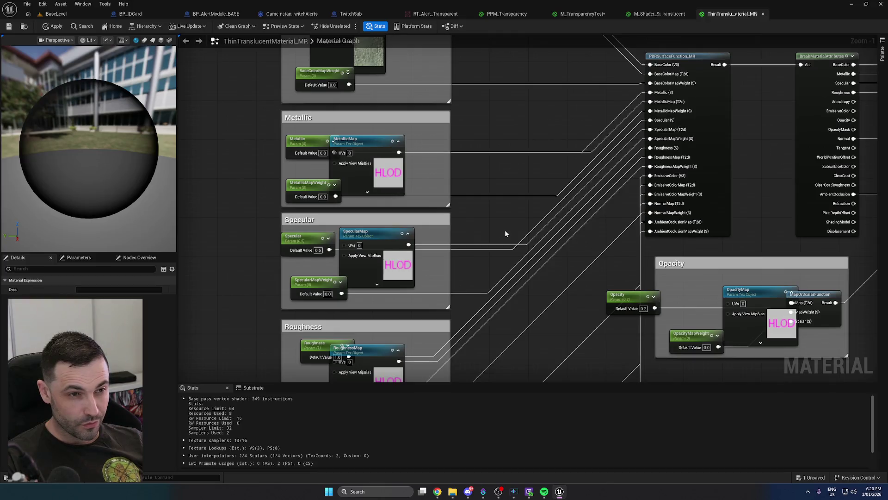
{"action": "scroll", "coordinate": [353, 226], "scroll_direction": "up", "scroll_amount": 3}
{"action": "mouse_move", "coordinate": [353, 226]}
{"action": "left_mouse_down"}
{"action": "mouse_move", "coordinate": [287, 42]}
{"action": "mouse_move", "coordinate": [301, 133]}
{"action": "left_mouse_up"}
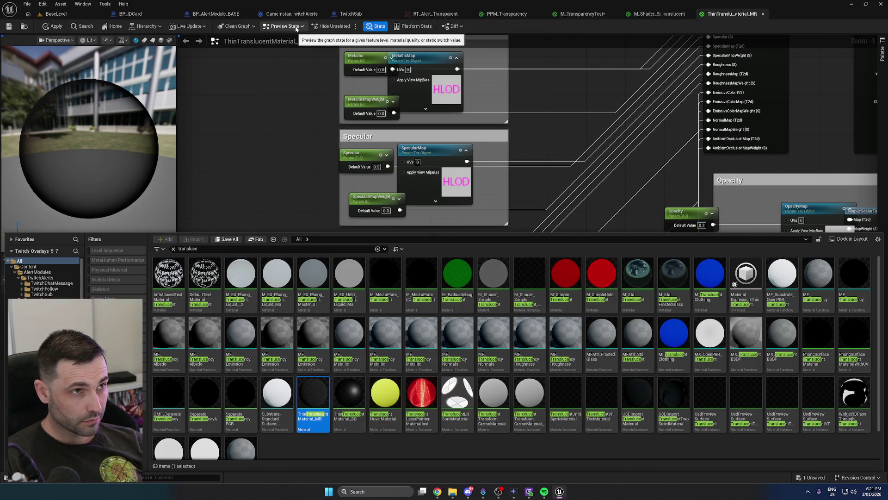
{"action": "key", "text": "ctrl+space"}
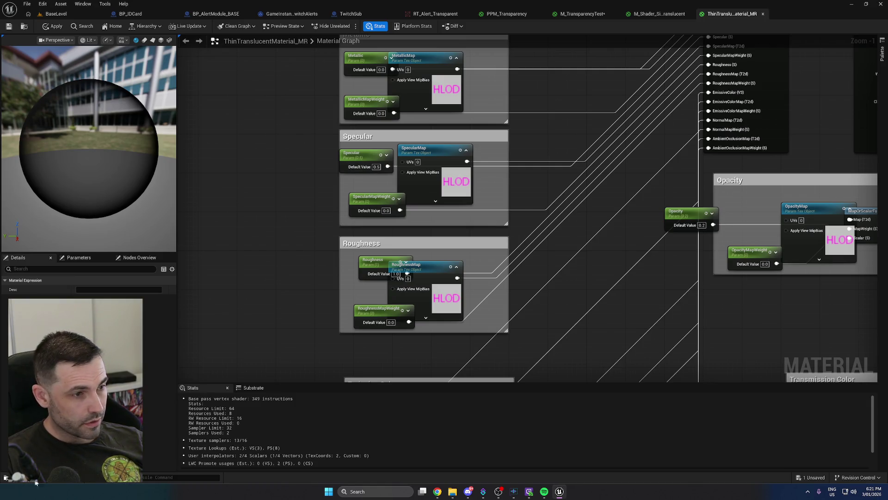
{"action": "key", "text": "ctrl+space"}
Create instance MI_ThinTranslucentTest from ThinTranslucentMaterial_MR and move it into Content/Materials
{"action": "right_click", "coordinate": [311, 410]}
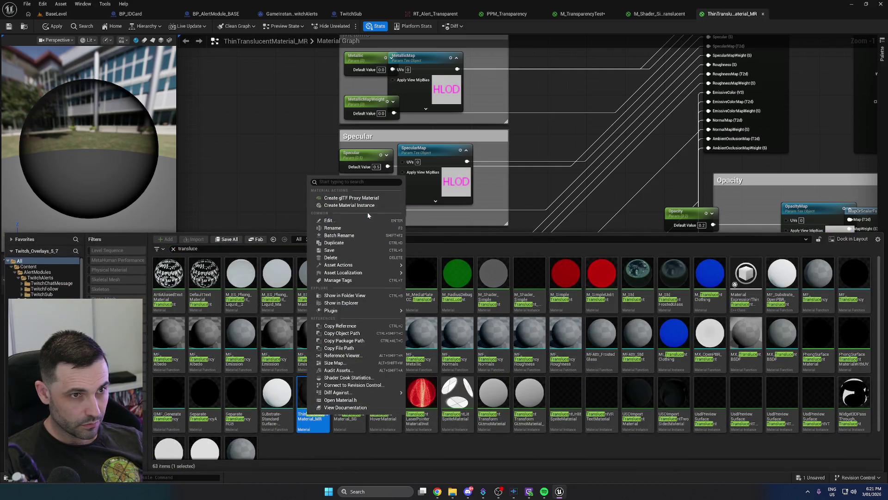
{"action": "left_click", "coordinate": [356, 205]}
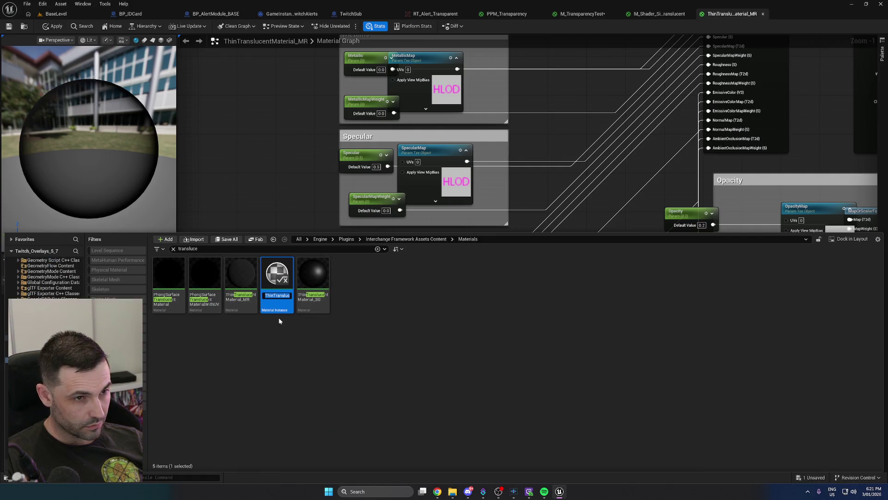
{"action": "type", "text": "MI"}
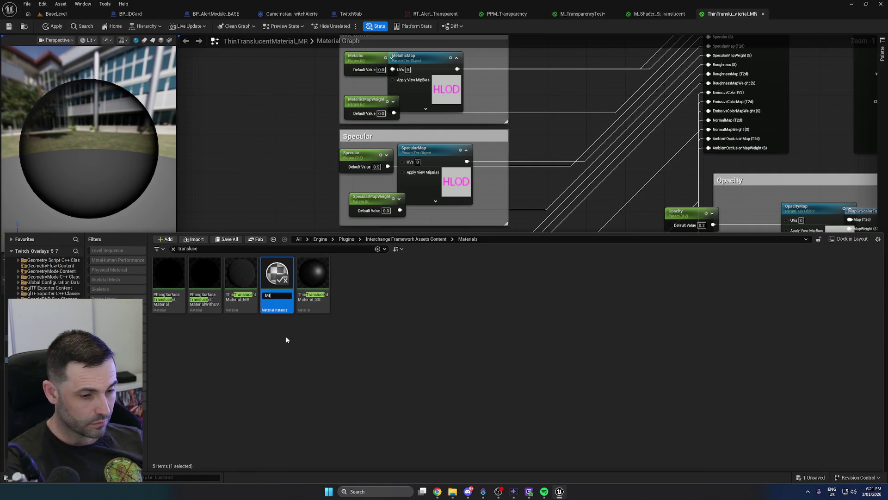
{"action": "type", "text": "_ThinTra"}
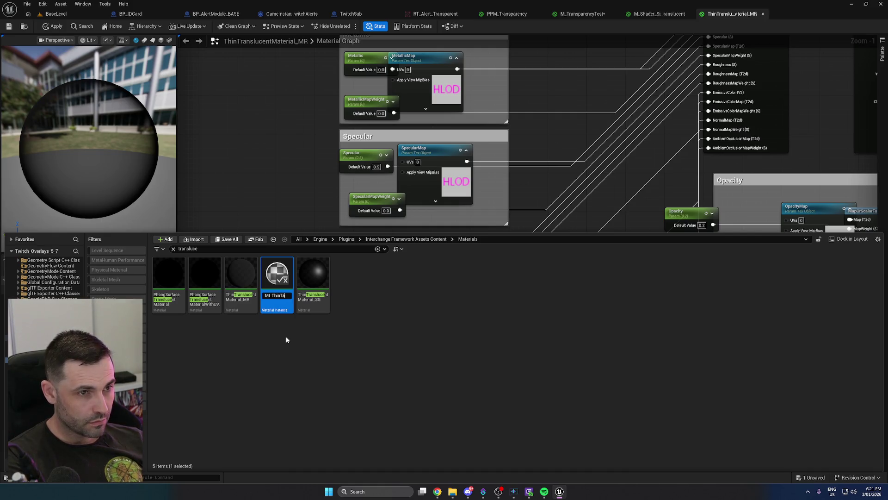
{"action": "type", "text": "nslucentTest"}
{"action": "key", "text": "Return"}
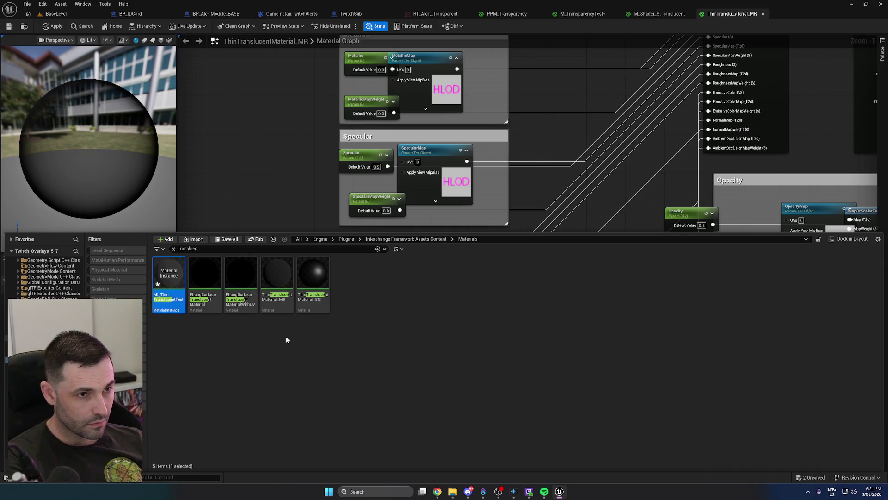
{"action": "scroll", "coordinate": [46, 278], "scroll_direction": "up", "scroll_amount": 10}
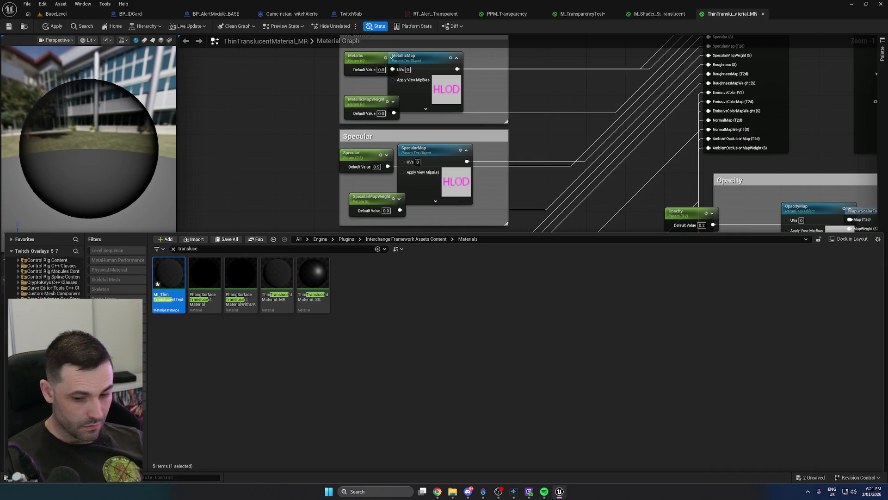
{"action": "scroll", "coordinate": [46, 278], "scroll_direction": "up", "scroll_amount": 10}
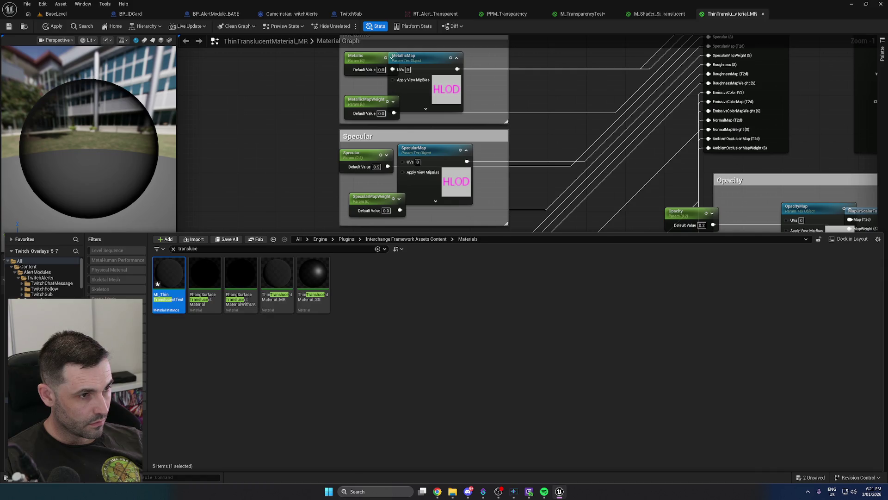
{"action": "key", "text": "Delete"}
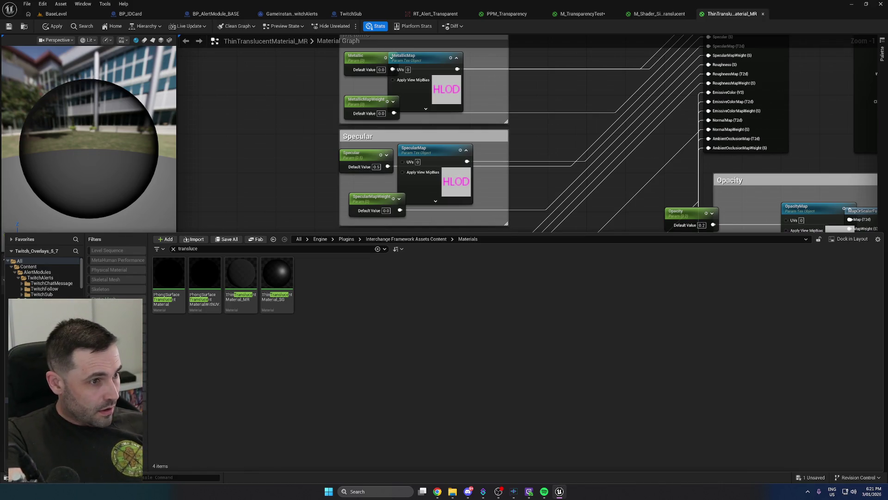
{"action": "key", "text": "alt+Left"}
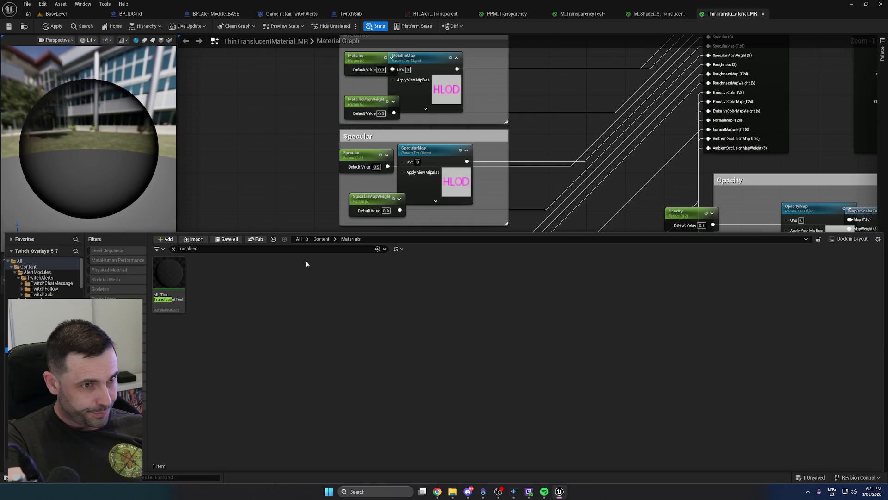
Clear the Materials search and save all assets
{"action": "left_click", "coordinate": [173, 248]}
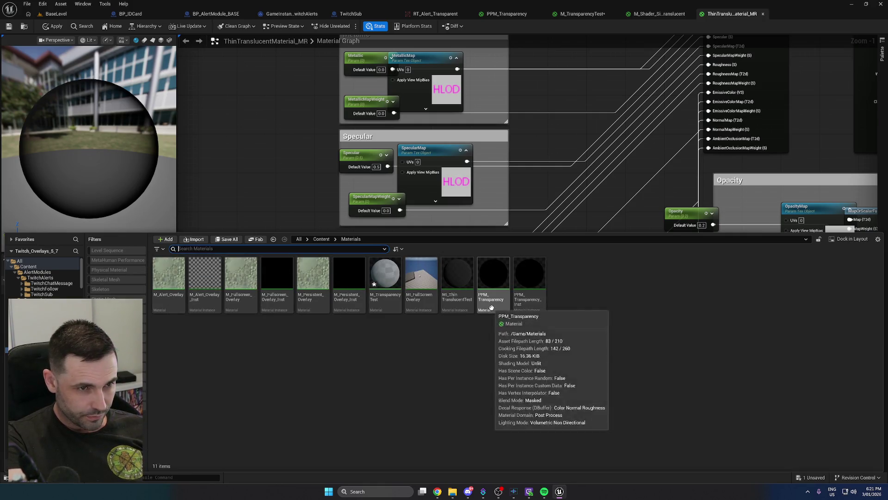
{"action": "left_click", "coordinate": [384, 277]}
{"action": "key", "text": "ctrl+s"}
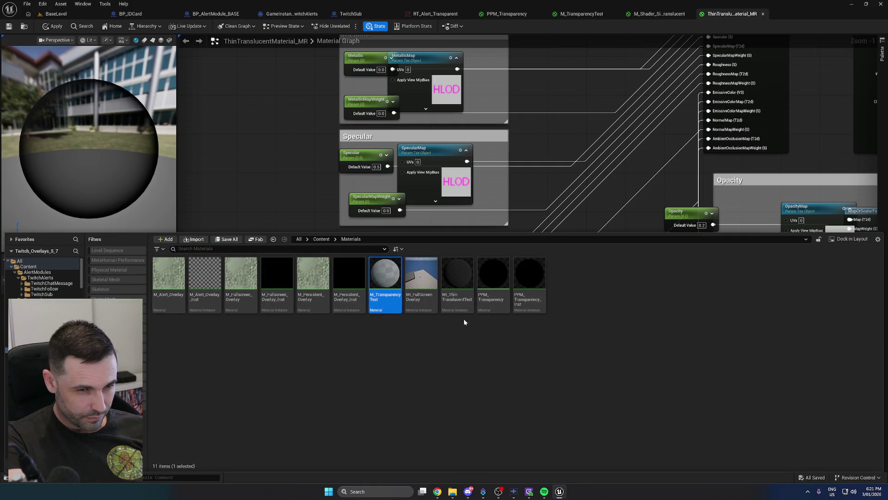
{"action": "key", "text": "Right"}
{"action": "key", "text": "Right"}
Apply MI_ThinTranslucentTest to the Box in BaseLevel and run a quick Play test
{"action": "left_click", "coordinate": [56, 14]}
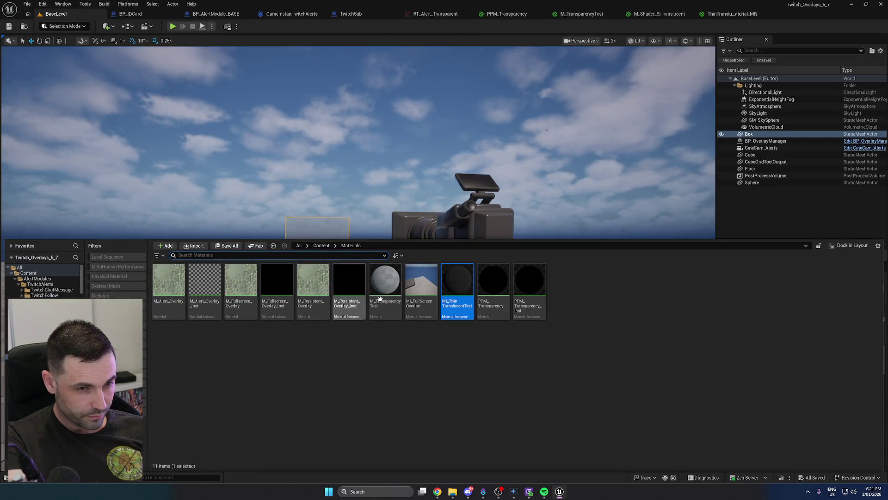
{"action": "left_click_drag", "start_coordinate": [457, 282], "coordinate": [345, 260]}
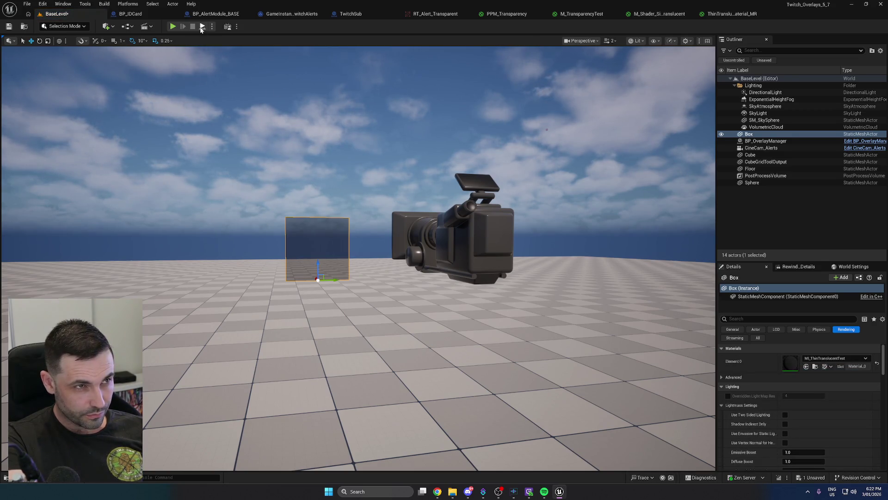
{"action": "left_click", "coordinate": [173, 26]}
{"action": "left_click", "coordinate": [193, 26]}
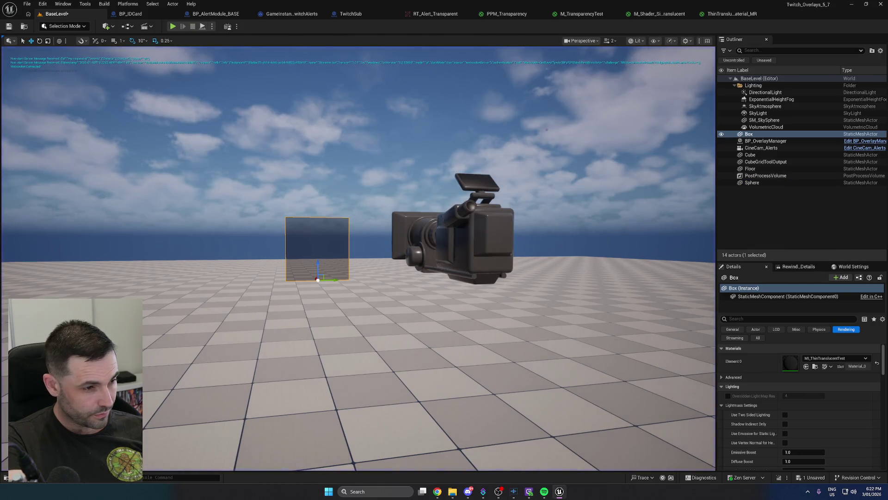
Open RT_Alert_Transparent from Overlays/RenderTargets and toggle its alpha channel view on and off
{"action": "left_click", "coordinate": [27, 477]}
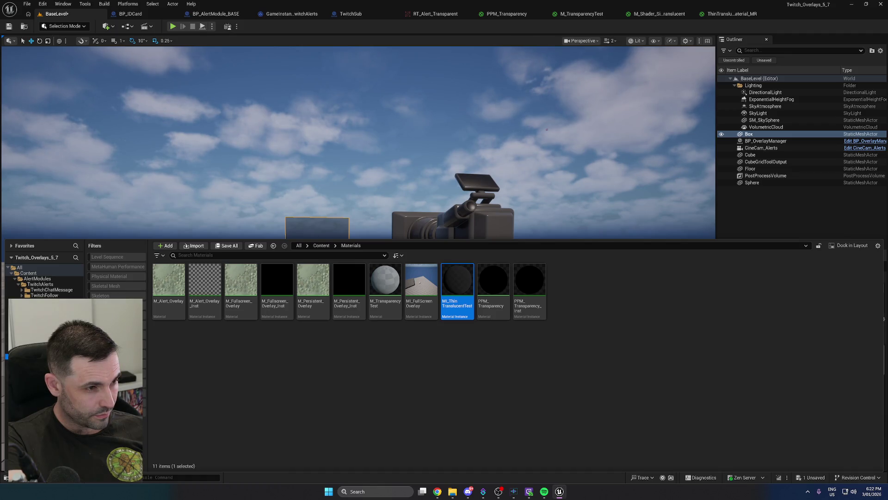
{"action": "left_click", "coordinate": [47, 333]}
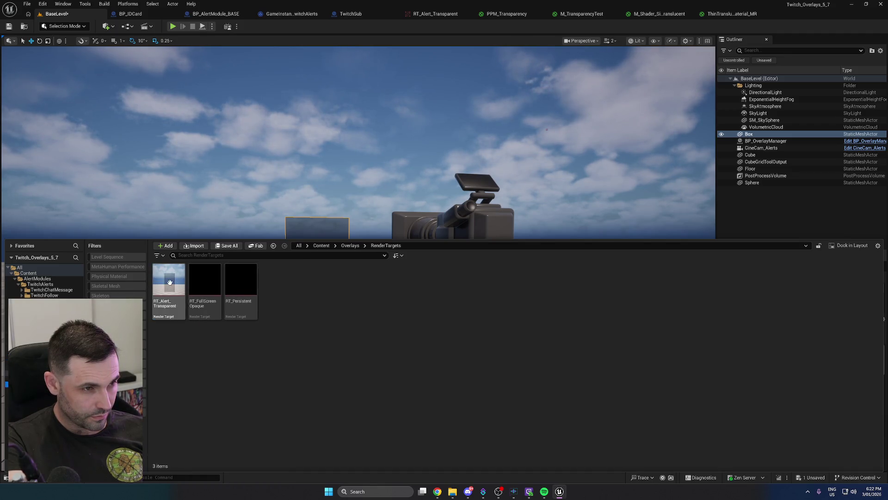
{"action": "double_click", "coordinate": [170, 282]}
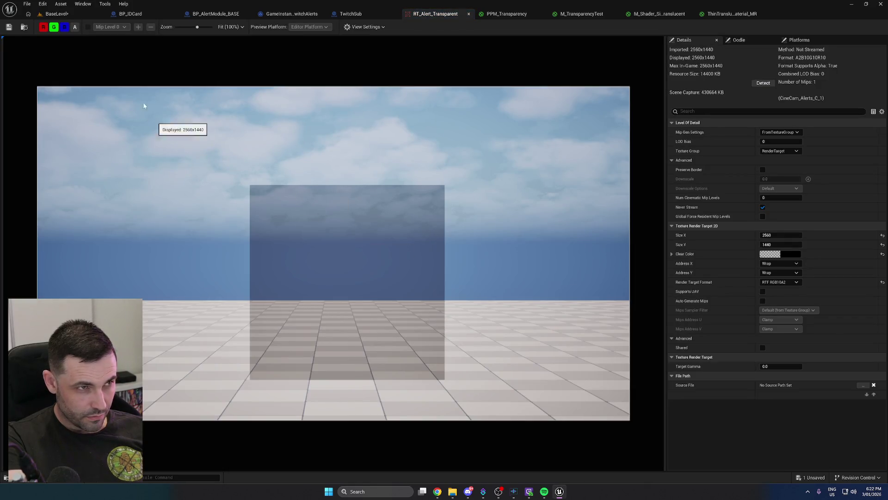
{"action": "left_click", "coordinate": [74, 27]}
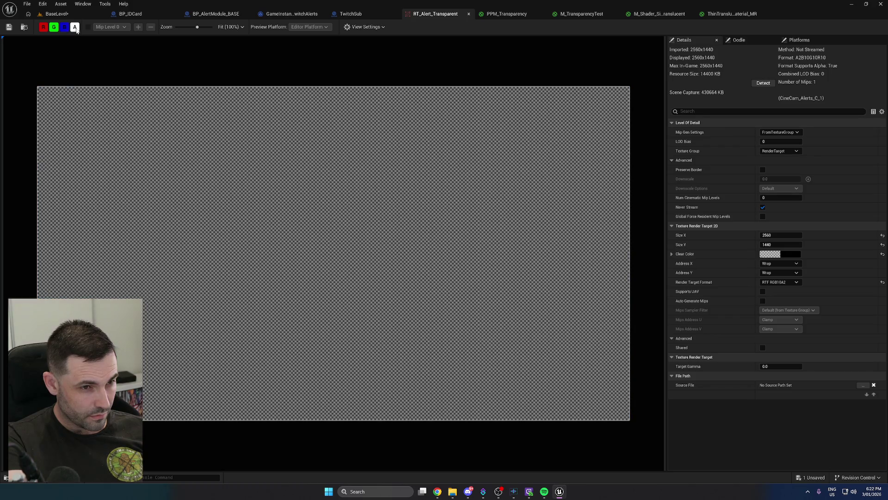
{"action": "left_click", "coordinate": [76, 27]}
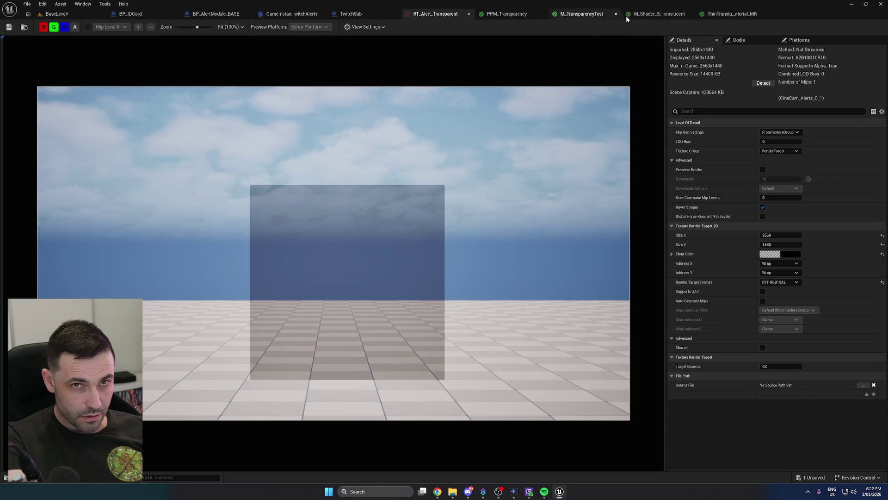
{"action": "left_click", "coordinate": [640, 15]}
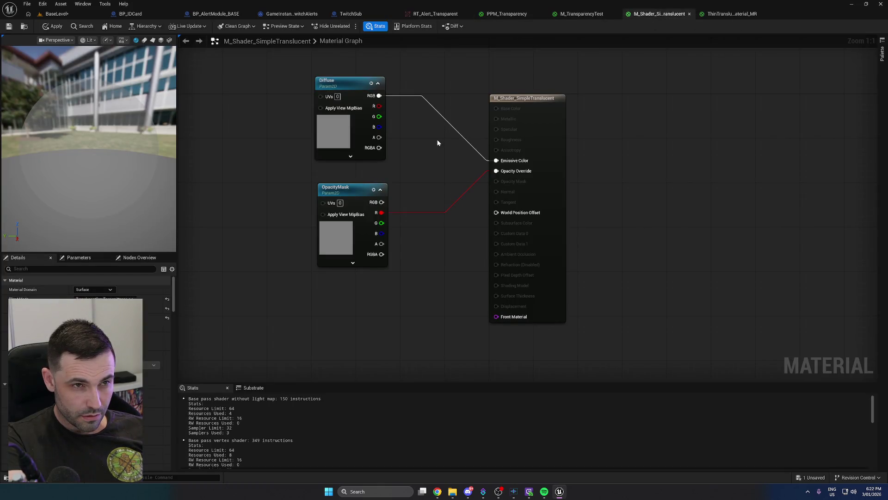
Close M_Shader_SimpleTranslucent with its changes applied, then glance back at the forum thread
{"action": "left_click", "coordinate": [689, 14]}
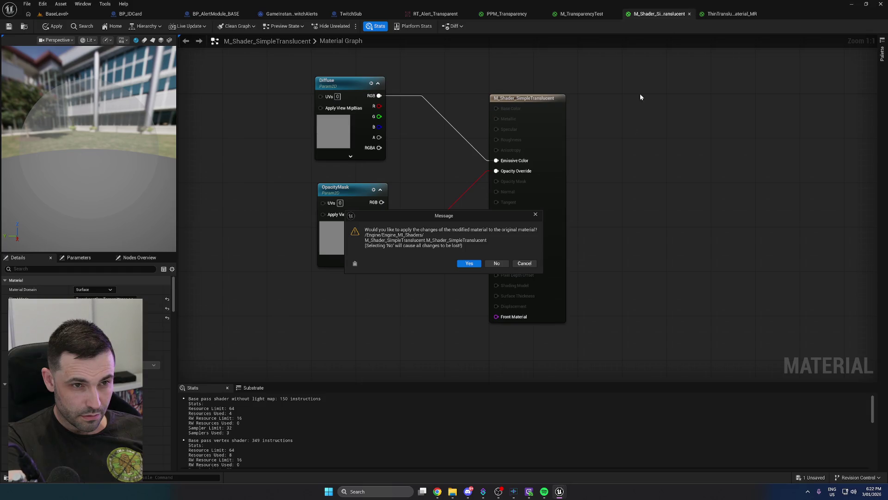
{"action": "left_click", "coordinate": [489, 264]}
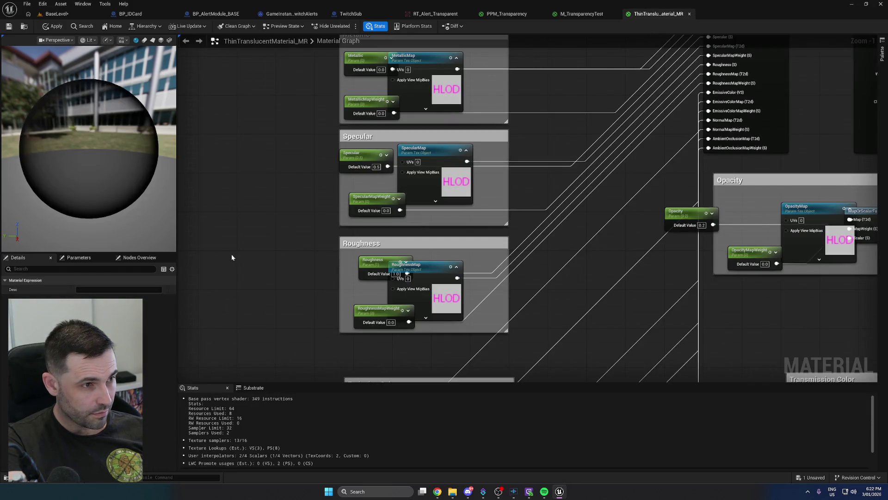
{"action": "left_click", "coordinate": [249, 245]}
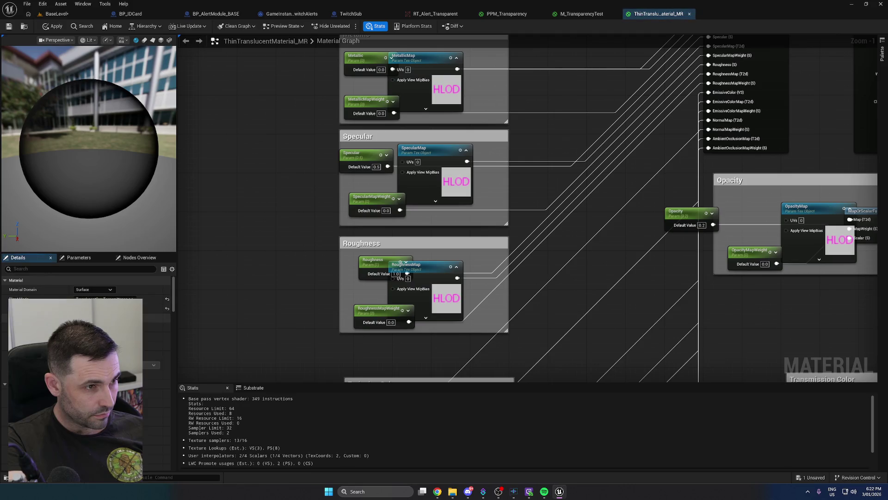
{"action": "mouse_move", "coordinate": [437, 491]}
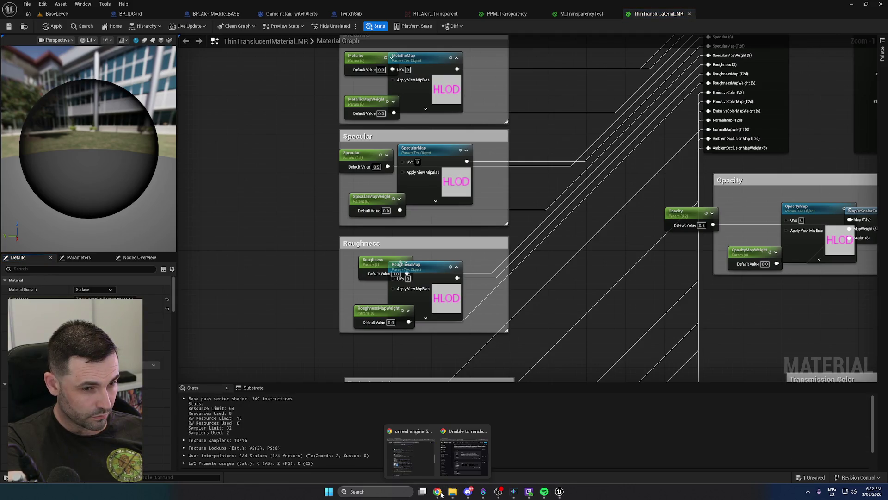
{"action": "left_click", "coordinate": [465, 475]}
{"action": "left_click", "coordinate": [500, 275]}
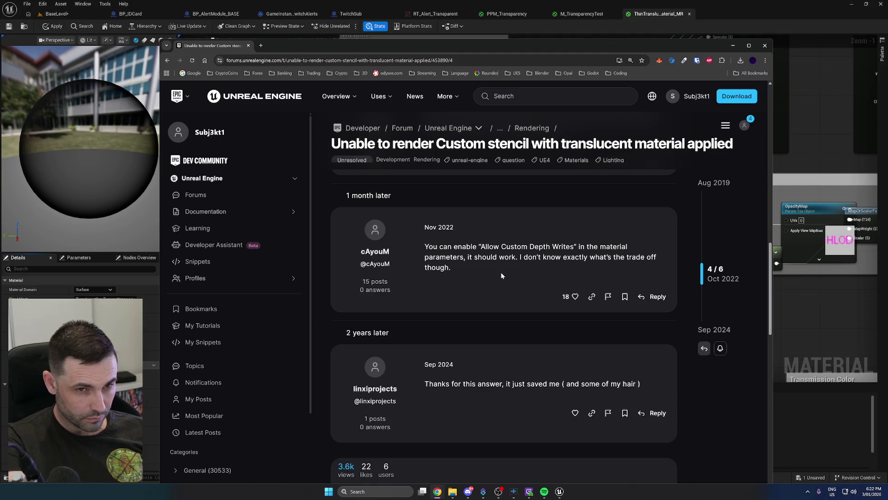
Filter the material Details by 'allow' and apply ThinTranslucentMaterial_MR's changes
{"action": "left_click", "coordinate": [70, 268]}
{"action": "type", "text": "al"}
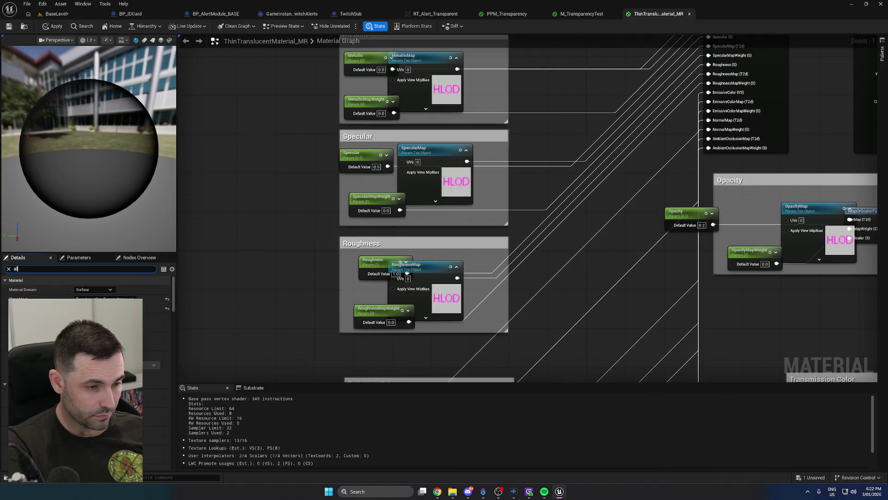
{"action": "type", "text": "low"}
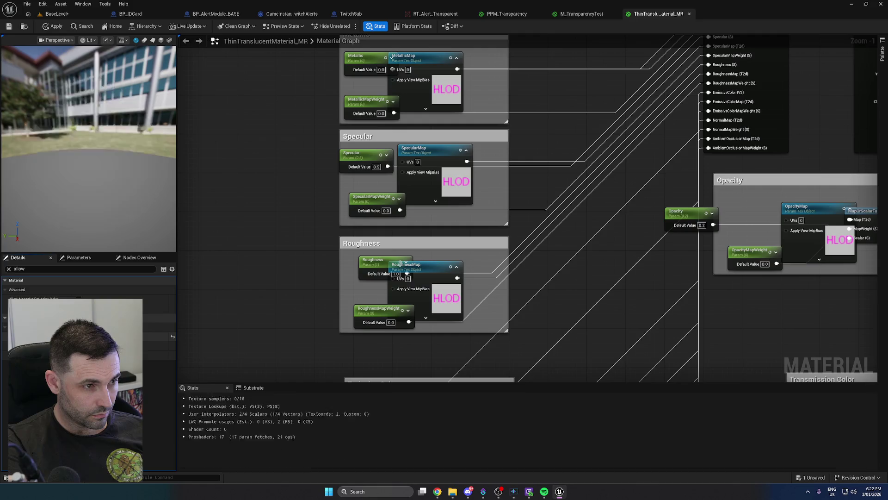
{"action": "left_click", "coordinate": [53, 26]}
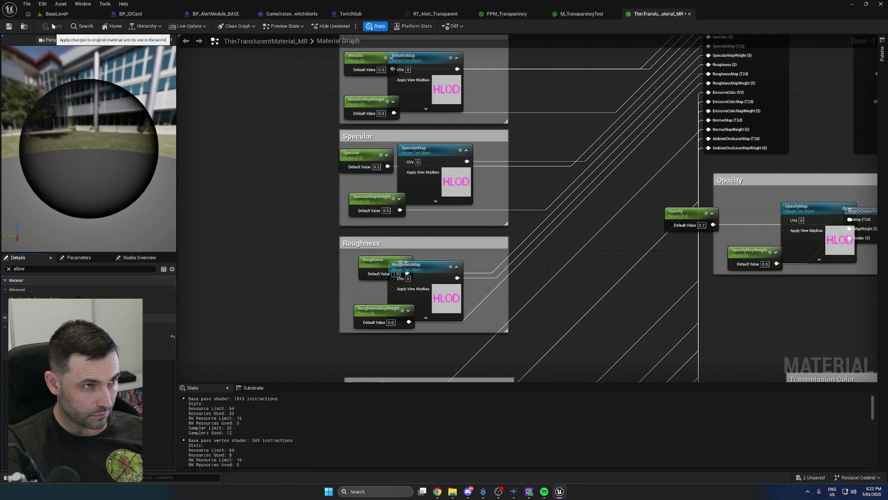
Save BaseLevel and run a brief test play of it
{"action": "left_click", "coordinate": [56, 13]}
{"action": "key", "text": "ctrl+s"}
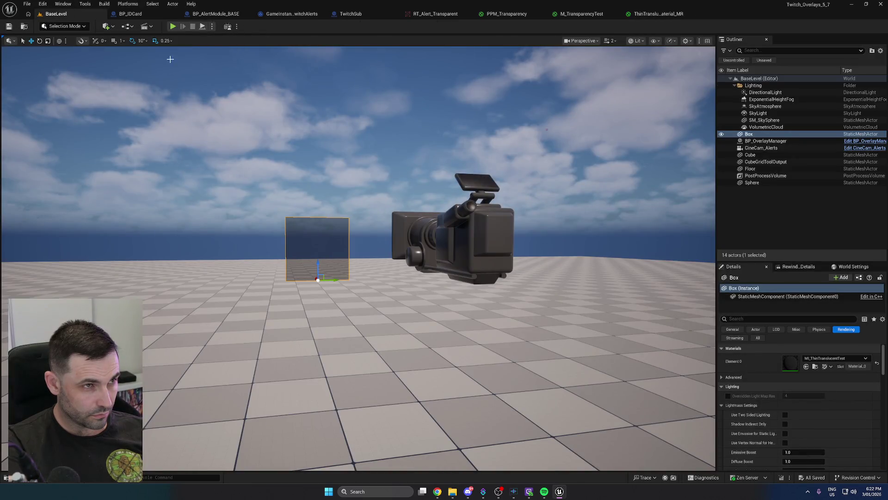
{"action": "left_click", "coordinate": [202, 26]}
{"action": "key", "text": "Escape"}
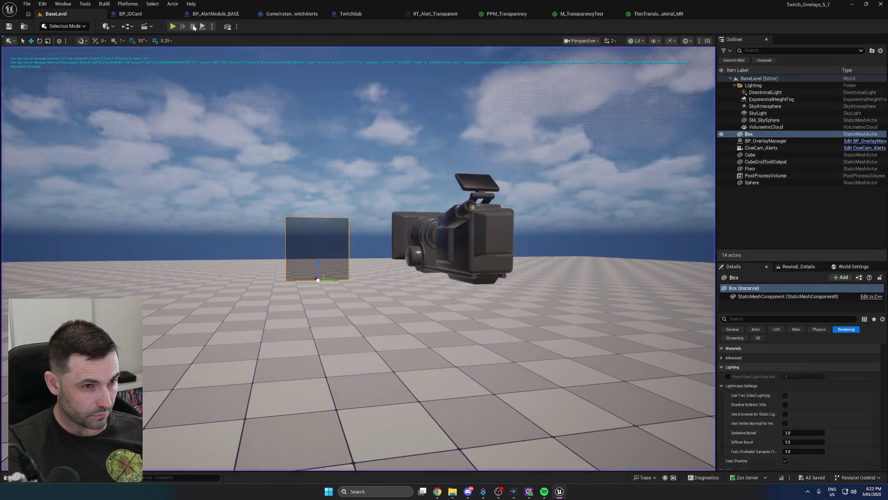
Check RT_Alert_Transparent's alpha channel, still fully transparent, then return to BaseLevel
{"action": "left_click", "coordinate": [18, 477]}
{"action": "double_click", "coordinate": [169, 291]}
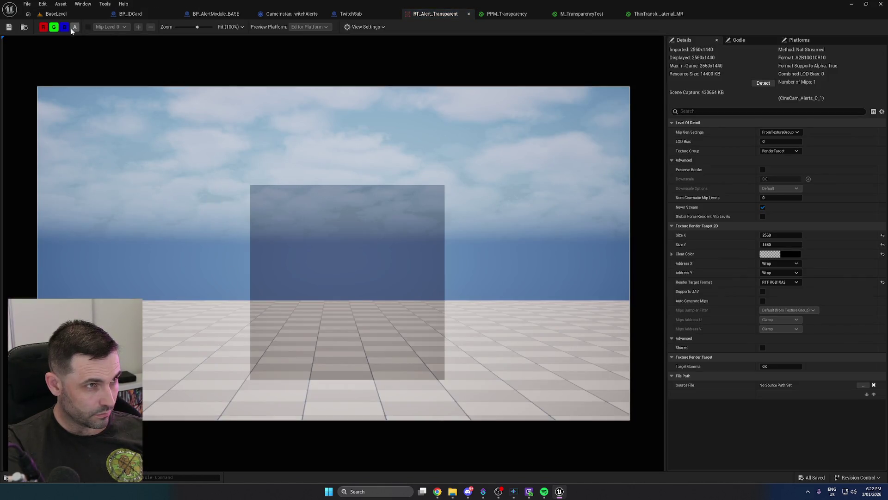
{"action": "left_click", "coordinate": [74, 28]}
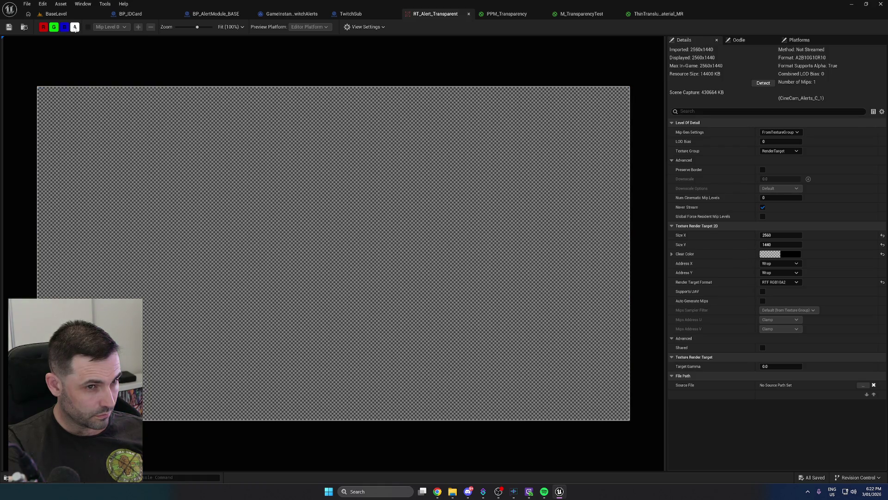
{"action": "left_click", "coordinate": [74, 27]}
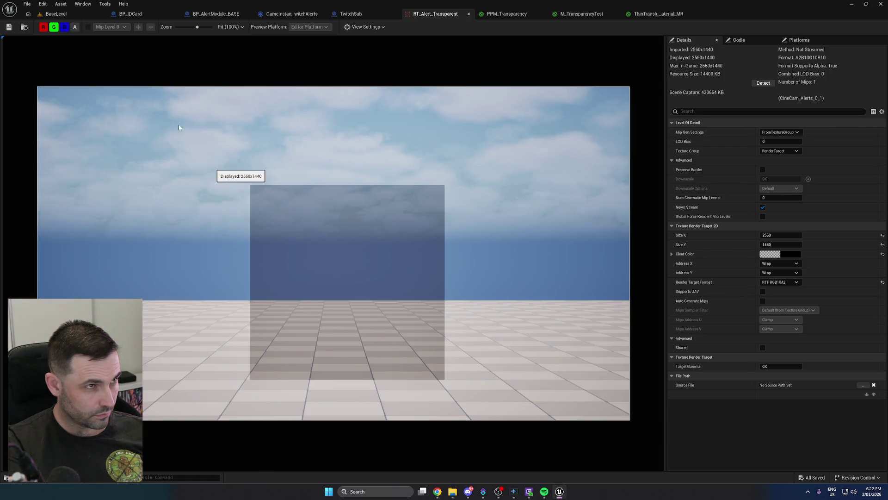
{"action": "left_click", "coordinate": [88, 16]}
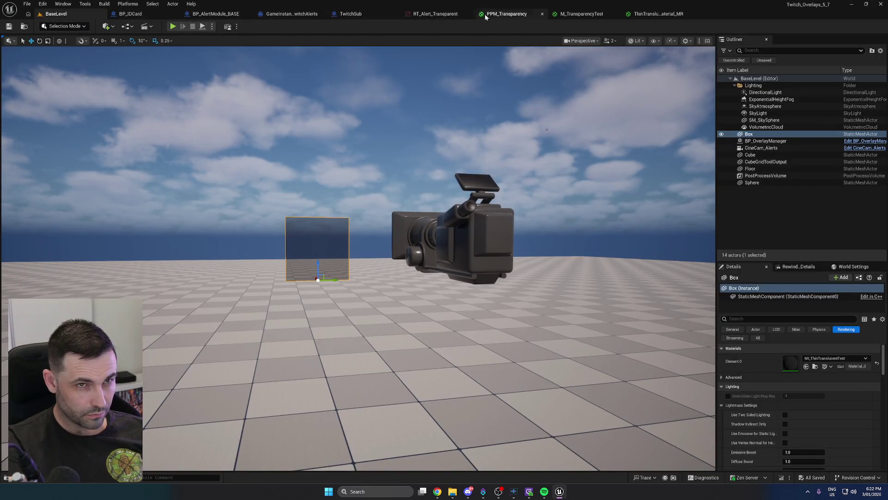
Wire SceneTexture:Opacity's Color output into PPM_Transparency's If node, then play-test BaseLevel
{"action": "left_click", "coordinate": [499, 14]}
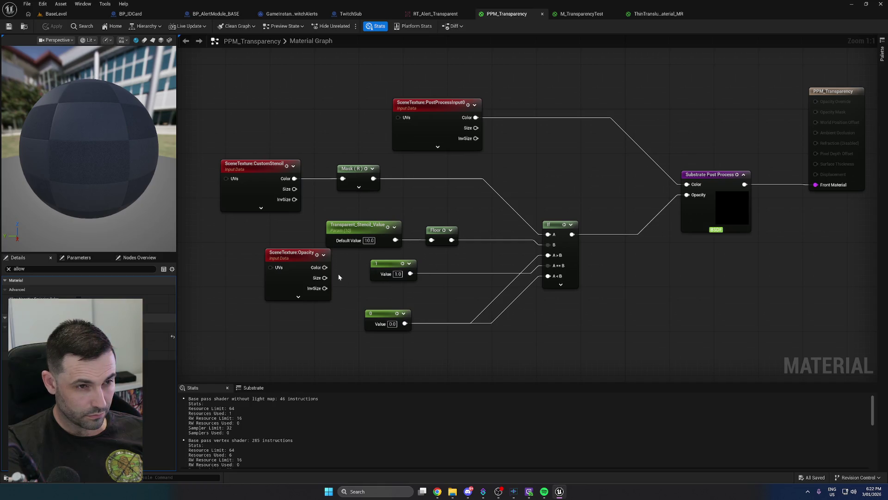
{"action": "left_click", "coordinate": [318, 297]}
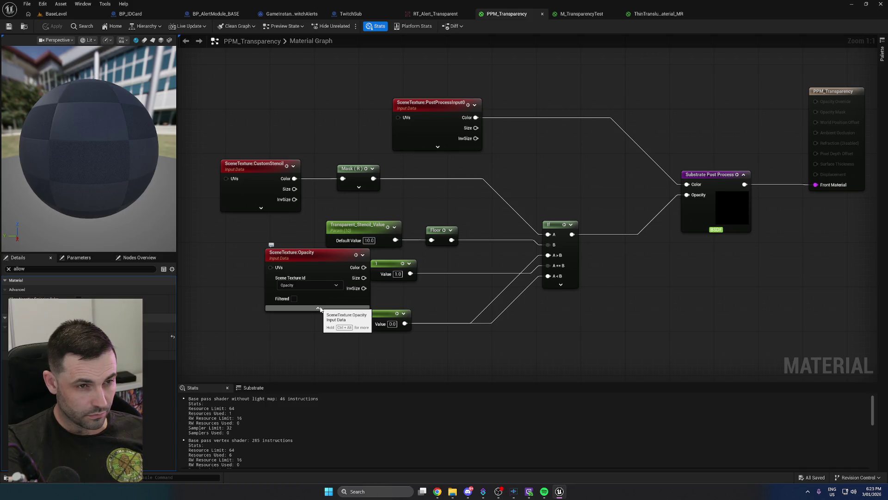
{"action": "left_click", "coordinate": [319, 308]}
{"action": "mouse_move", "coordinate": [325, 267]}
{"action": "left_mouse_down"}
{"action": "mouse_move", "coordinate": [460, 286]}
{"action": "mouse_move", "coordinate": [548, 265]}
{"action": "left_mouse_up"}
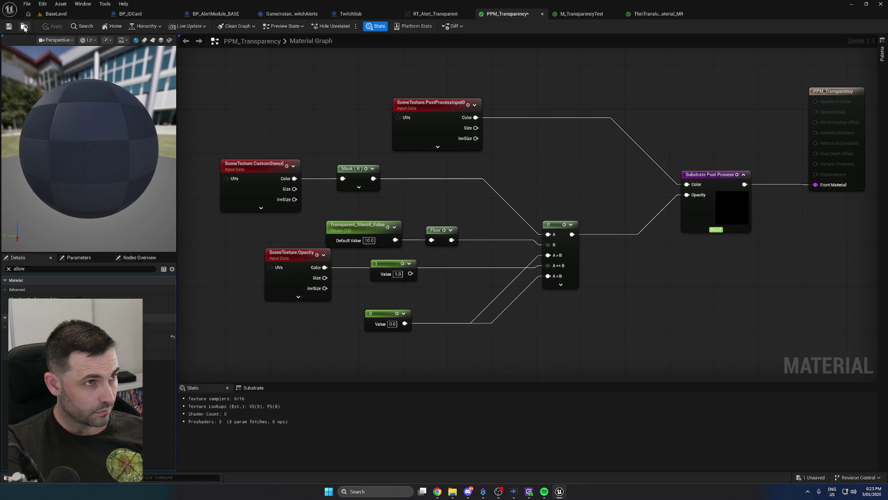
{"action": "left_click", "coordinate": [56, 14]}
{"action": "left_click", "coordinate": [204, 28]}
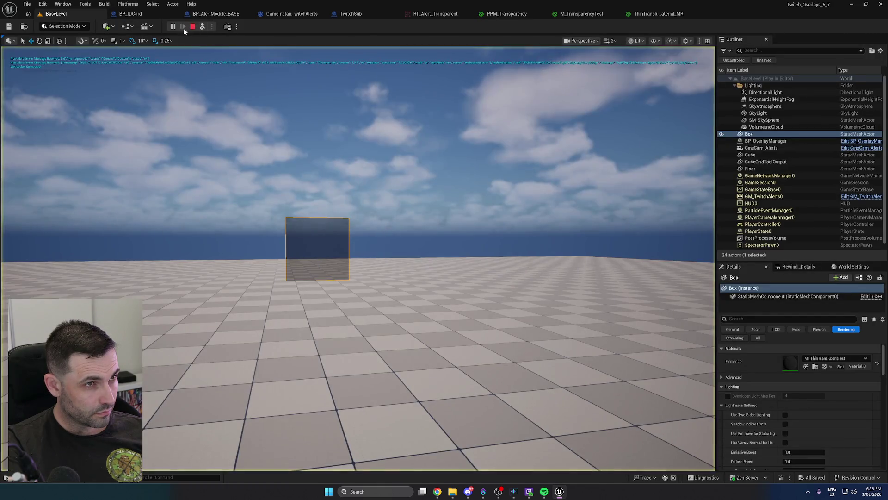
Stop the test run and inspect RT_Alert_Transparent's alpha channel, which remains fully transparent
{"action": "left_click", "coordinate": [192, 26]}
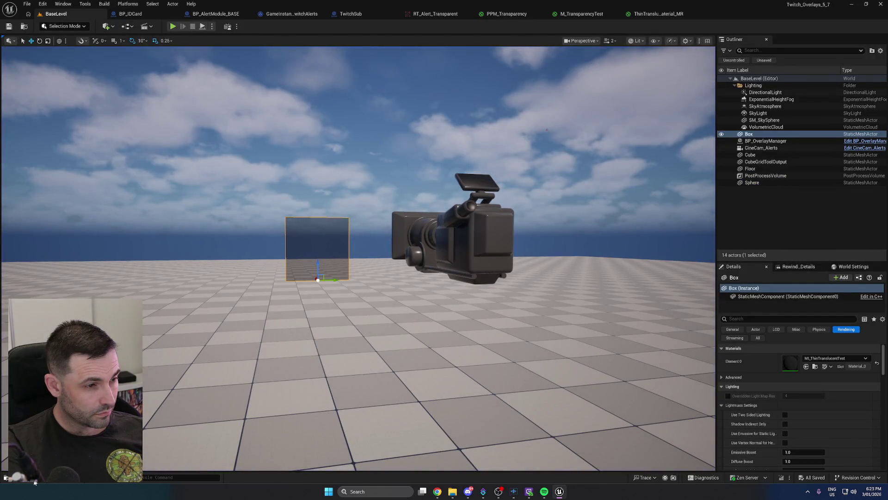
{"action": "left_click", "coordinate": [21, 477]}
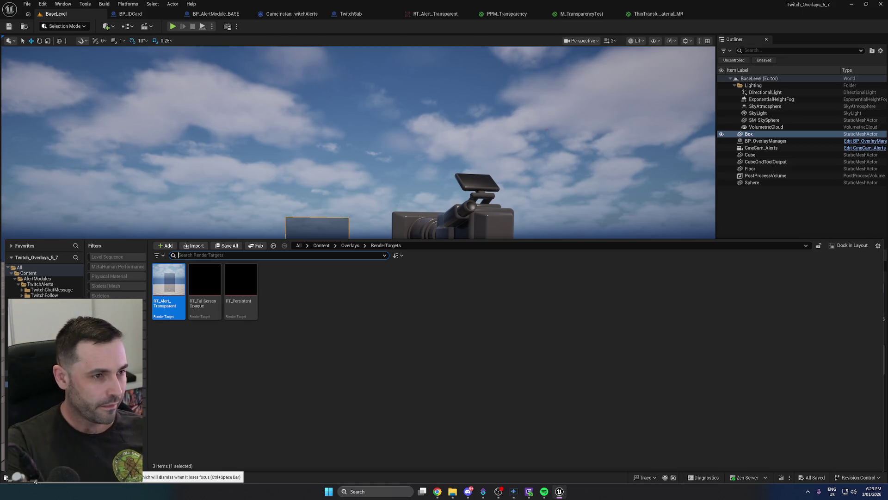
{"action": "double_click", "coordinate": [160, 292]}
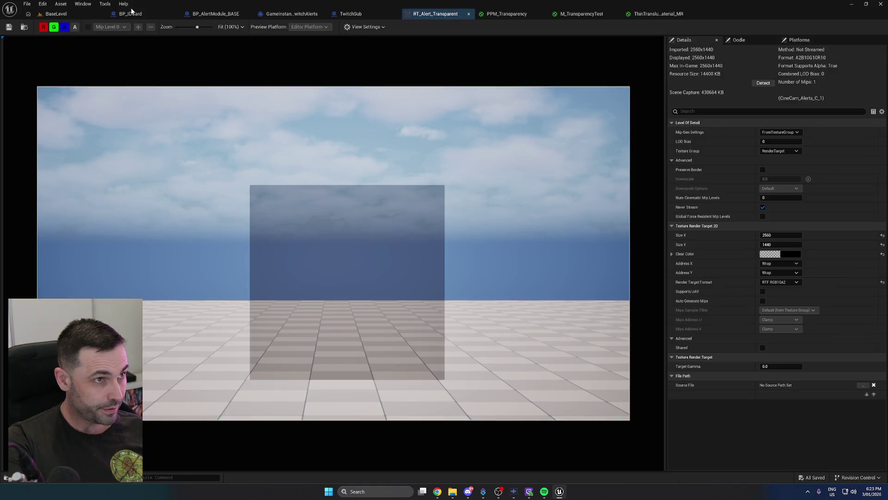
{"action": "left_click", "coordinate": [75, 26]}
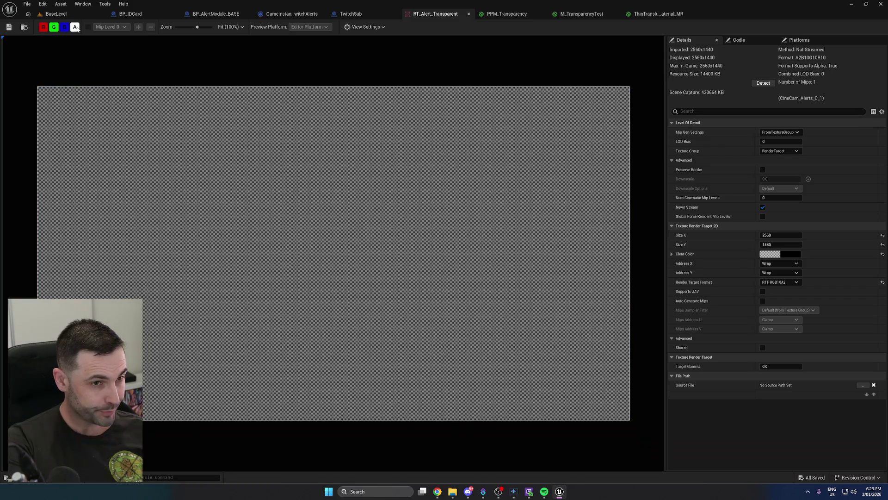
{"action": "left_click", "coordinate": [76, 28]}
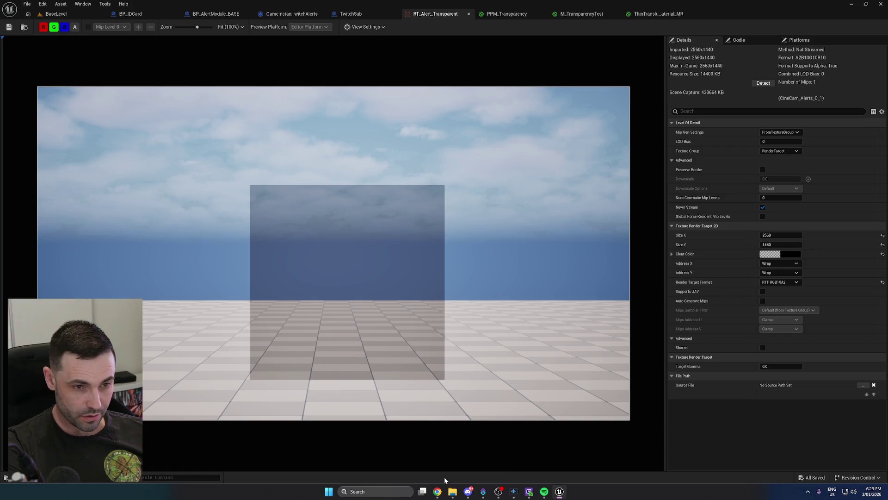
Bring the forum thread forward and highlight the reply about Allow Custom Depth Writes
{"action": "mouse_move", "coordinate": [437, 490]}
{"action": "left_click", "coordinate": [478, 466]}
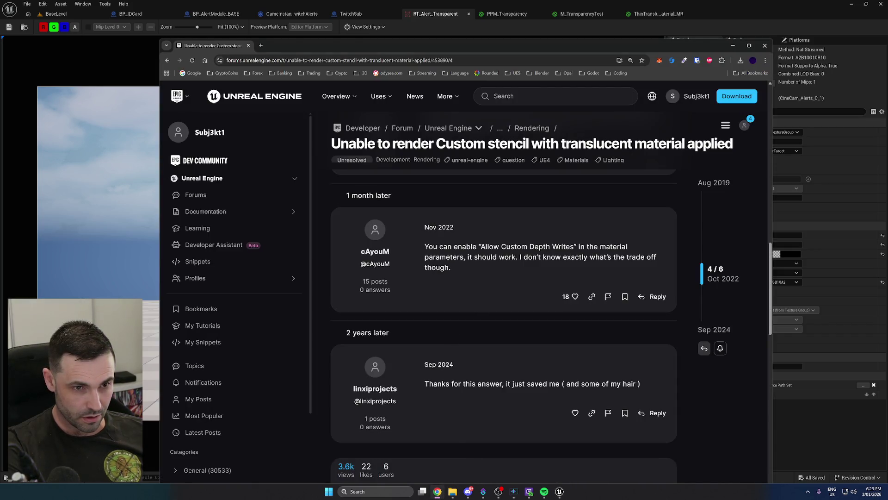
{"action": "scroll", "coordinate": [518, 255], "scroll_direction": "down", "scroll_amount": 5}
{"action": "scroll", "coordinate": [518, 254], "scroll_direction": "up", "scroll_amount": 5}
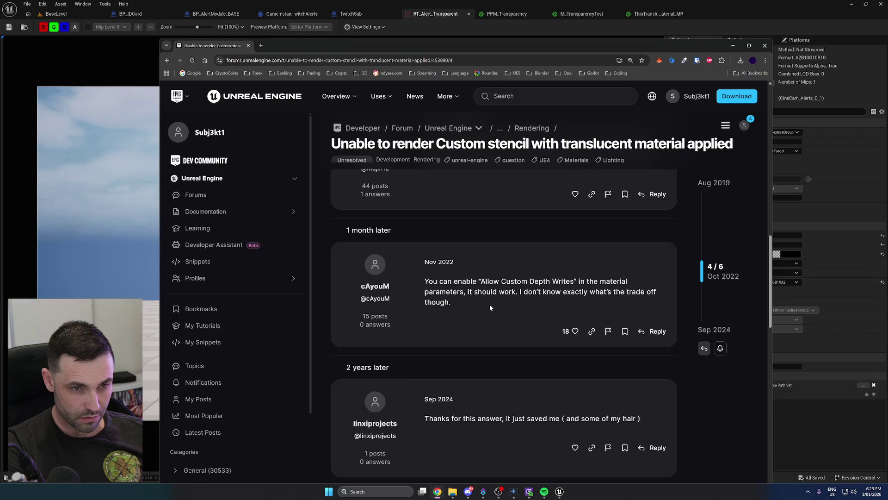
{"action": "left_click_drag", "start_coordinate": [489, 304], "coordinate": [417, 277]}
{"action": "left_click", "coordinate": [469, 305]}
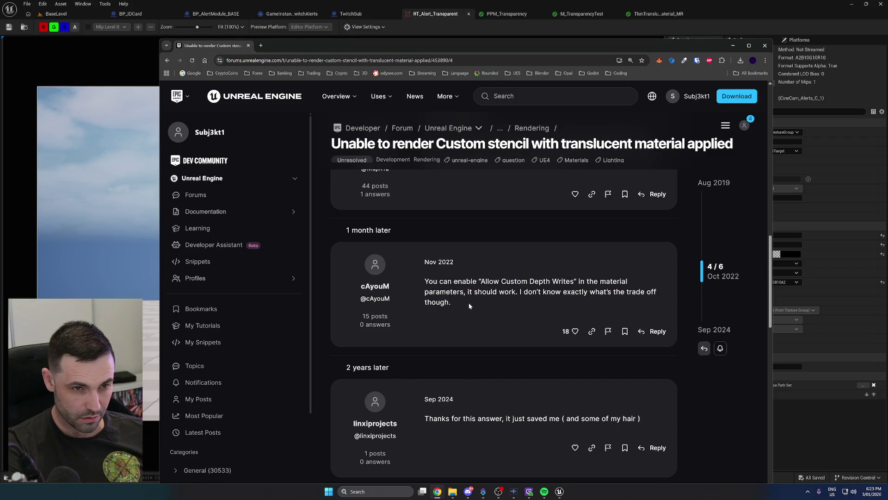
Scroll through the thread's replies to the one about opacity mask clip value
{"action": "scroll", "coordinate": [469, 303], "scroll_direction": "up", "scroll_amount": 5}
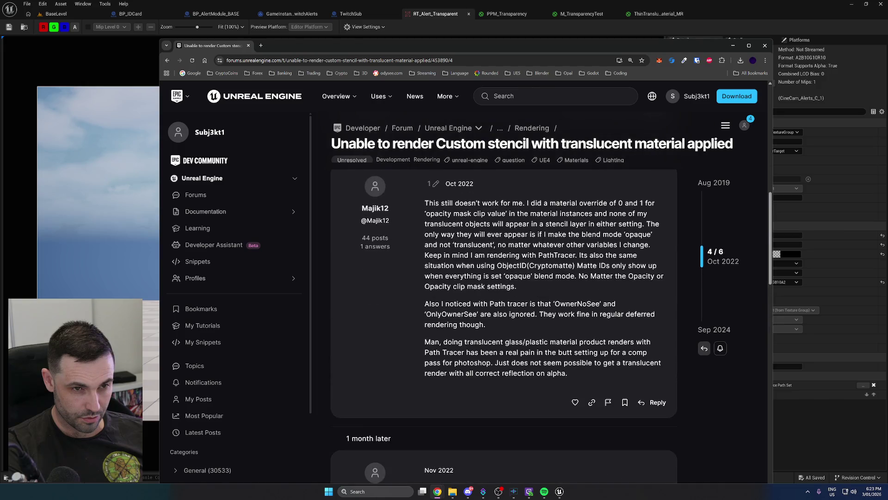
{"action": "scroll", "coordinate": [504, 324], "scroll_direction": "up", "scroll_amount": 2}
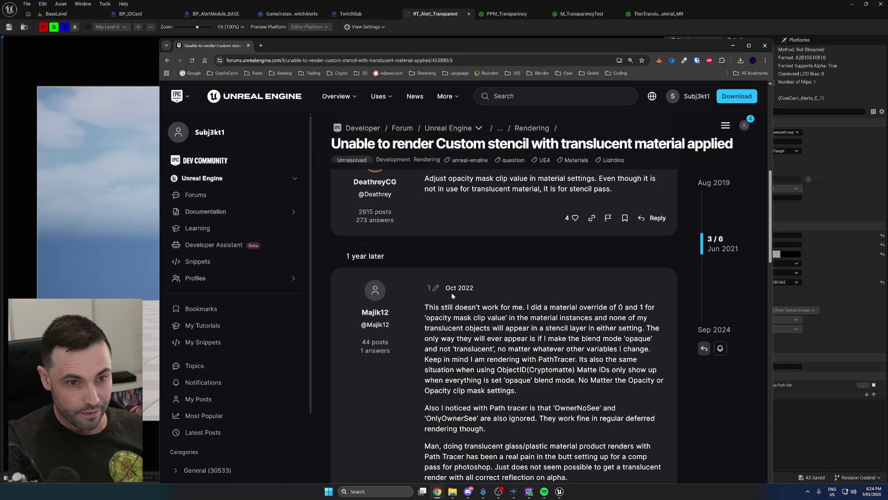
{"action": "scroll", "coordinate": [451, 293], "scroll_direction": "down", "scroll_amount": 2}
{"action": "scroll", "coordinate": [521, 328], "scroll_direction": "up", "scroll_amount": 1}
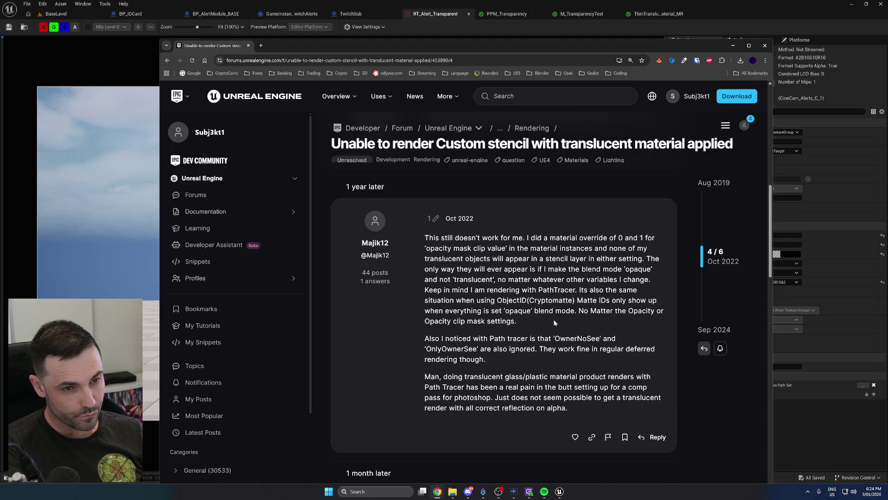
{"action": "scroll", "coordinate": [553, 319], "scroll_direction": "up", "scroll_amount": 5}
{"action": "scroll", "coordinate": [545, 321], "scroll_direction": "down", "scroll_amount": 7}
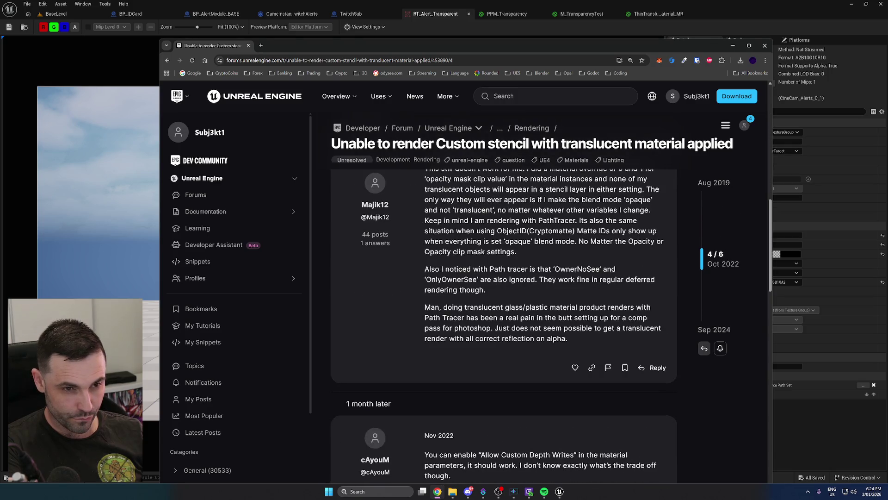
{"action": "scroll", "coordinate": [513, 272], "scroll_direction": "up", "scroll_amount": 5}
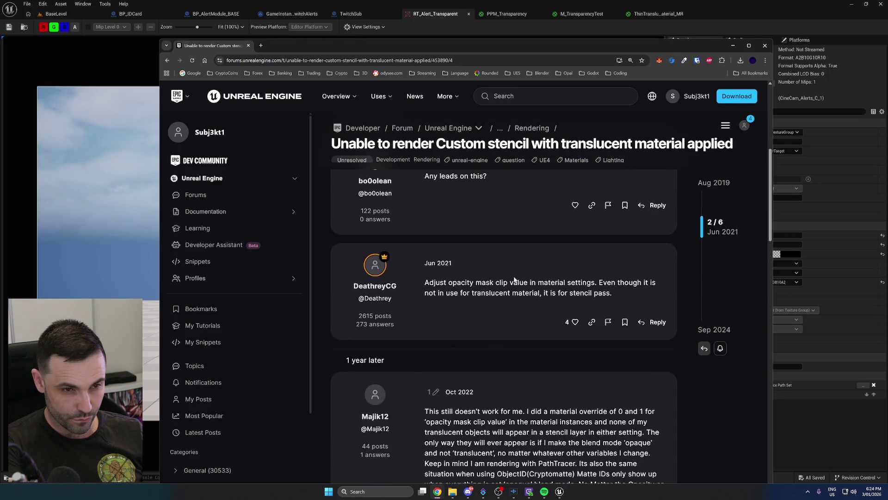
{"action": "scroll", "coordinate": [507, 261], "scroll_direction": "up", "scroll_amount": 1}
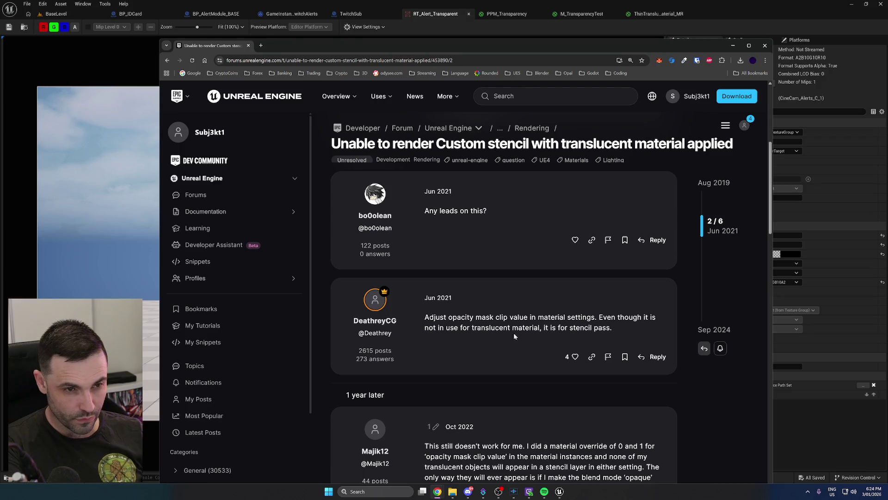
Back in Unreal, review PPM_Transparency and close the M_TransparencyTest material editor
{"action": "left_click", "coordinate": [560, 492]}
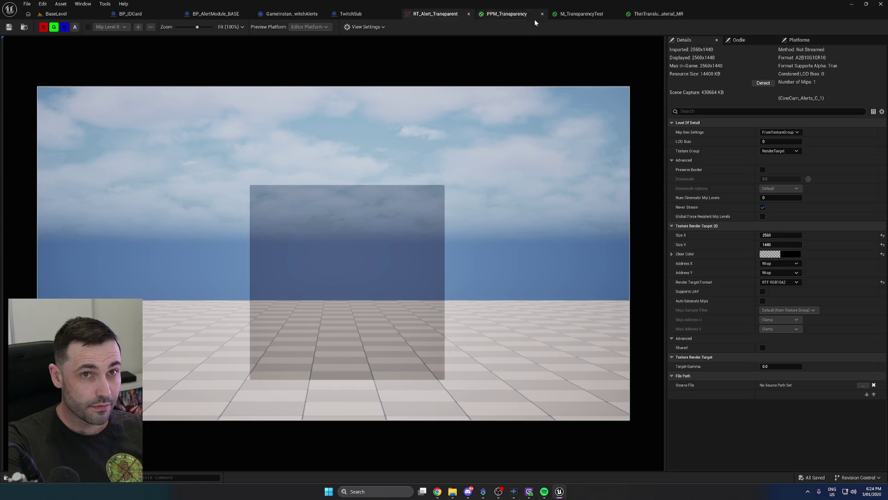
{"action": "left_click", "coordinate": [516, 15]}
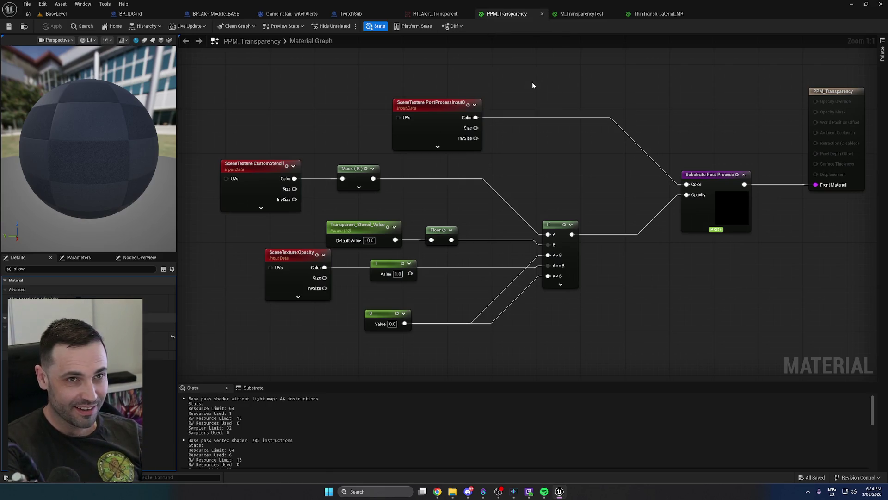
{"action": "left_click", "coordinate": [583, 17]}
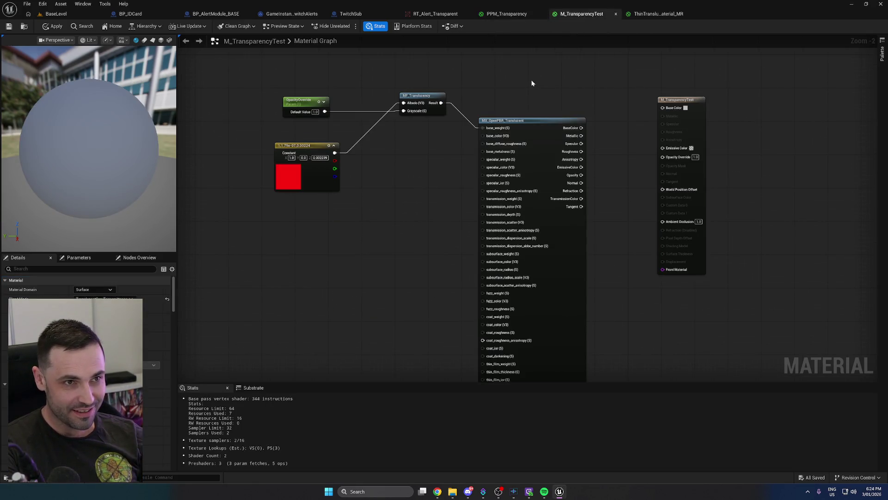
{"action": "left_click", "coordinate": [615, 14]}
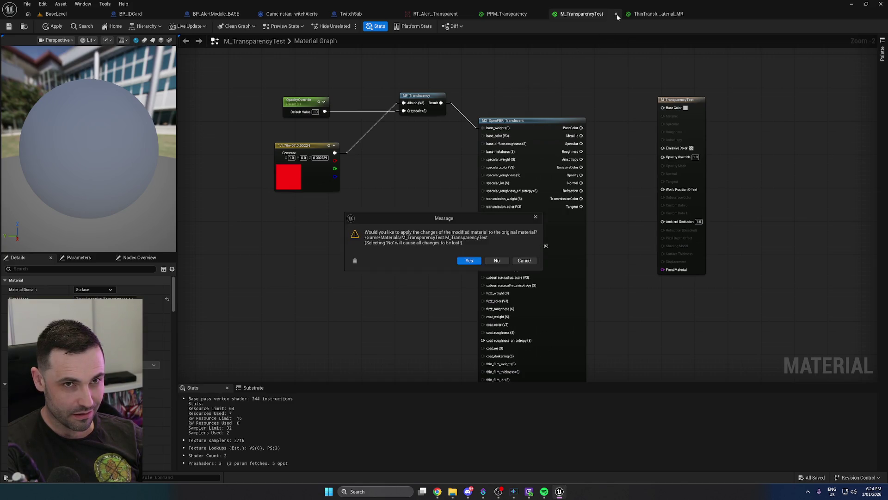
{"action": "left_click", "coordinate": [497, 261]}
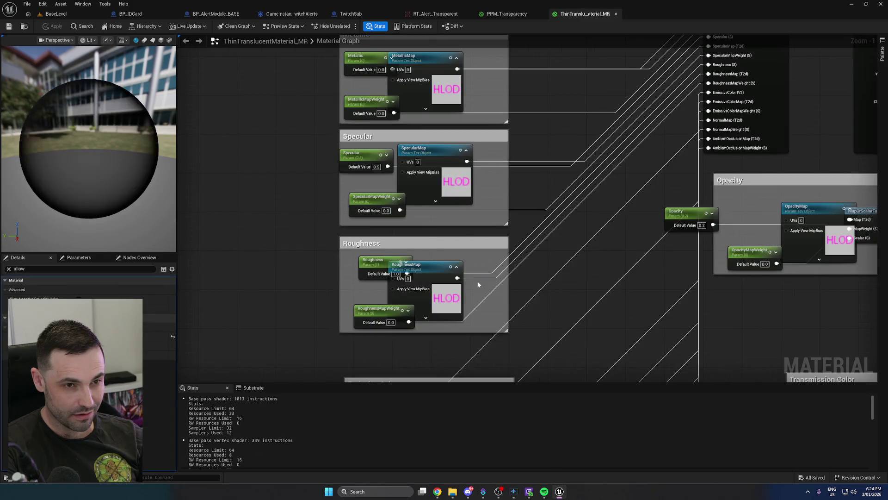
Start deleting M_TransparencyTest in the Materials folder, then cancel and keep the asset
{"action": "key", "text": "ctrl+space"}
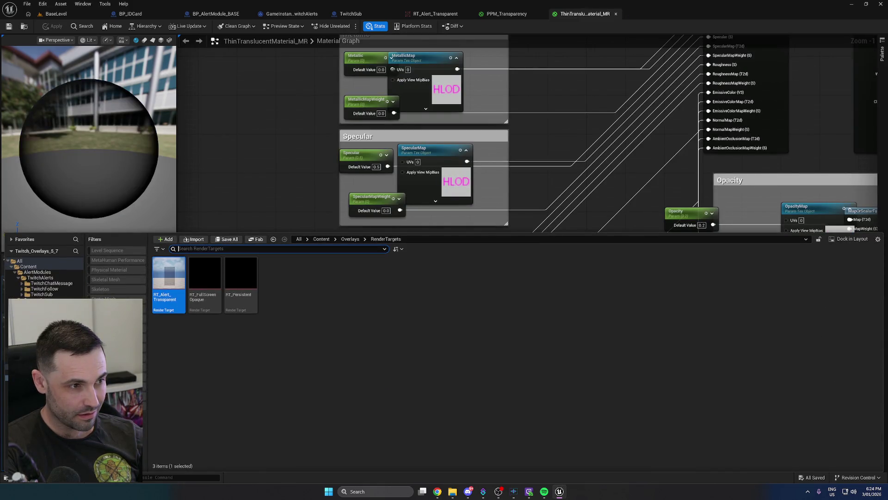
{"action": "key", "text": "alt+Left"}
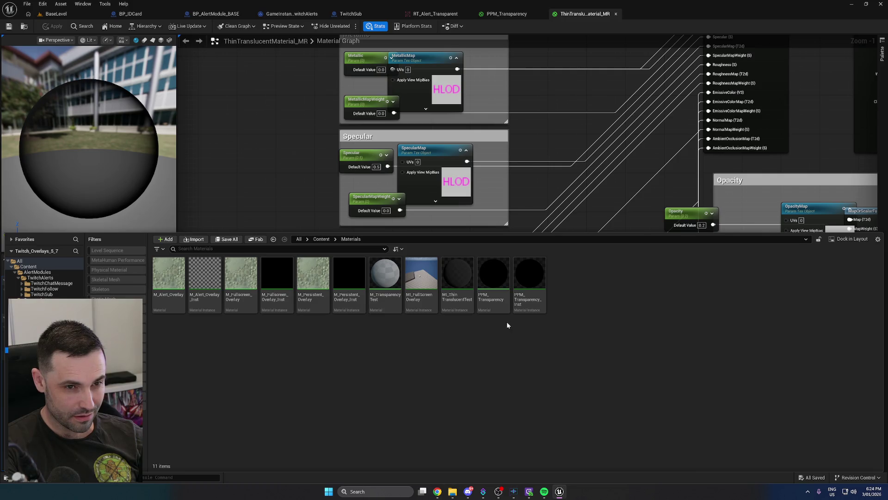
{"action": "left_click", "coordinate": [378, 296]}
{"action": "key", "text": "Delete"}
{"action": "left_click", "coordinate": [416, 357]}
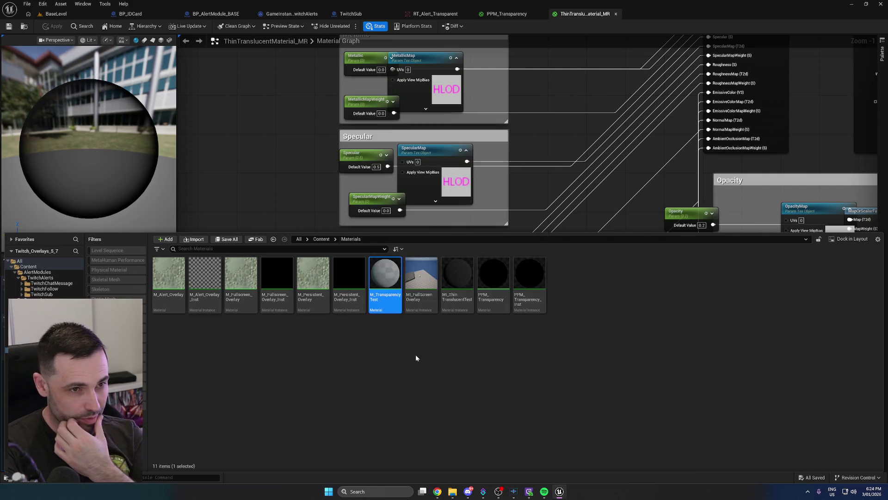
{"action": "left_click", "coordinate": [251, 178]}
Read the forum's opacity mask clip reply, then filter the material Details by 'opac'
{"action": "mouse_move", "coordinate": [437, 491]}
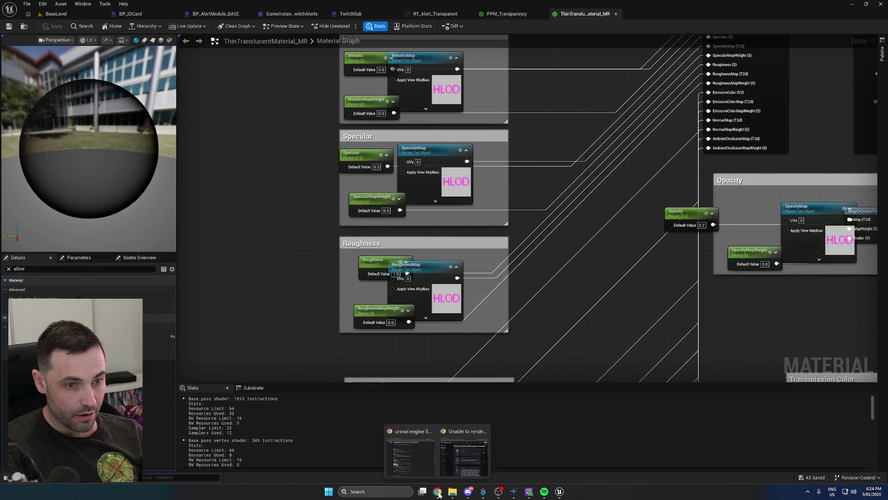
{"action": "left_click", "coordinate": [464, 449]}
{"action": "scroll", "coordinate": [477, 342], "scroll_direction": "up", "scroll_amount": 5}
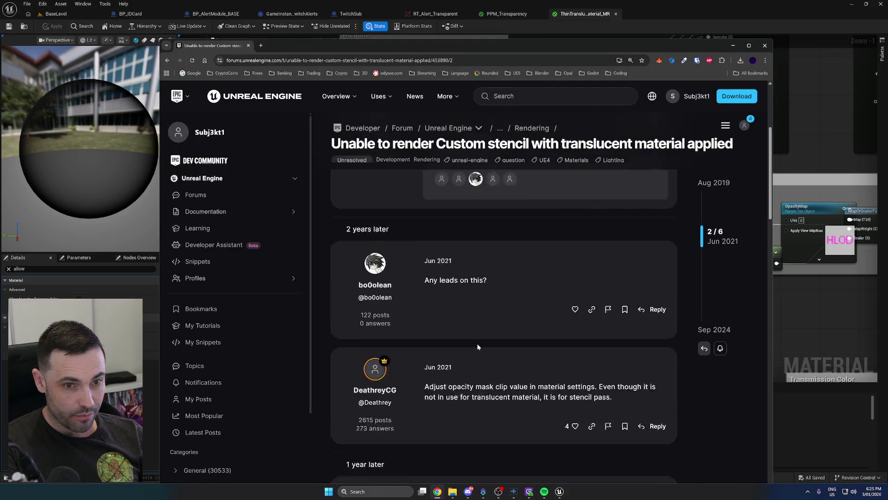
{"action": "scroll", "coordinate": [470, 350], "scroll_direction": "down", "scroll_amount": 5}
{"action": "scroll", "coordinate": [481, 343], "scroll_direction": "up", "scroll_amount": 5}
{"action": "scroll", "coordinate": [485, 340], "scroll_direction": "down", "scroll_amount": 6}
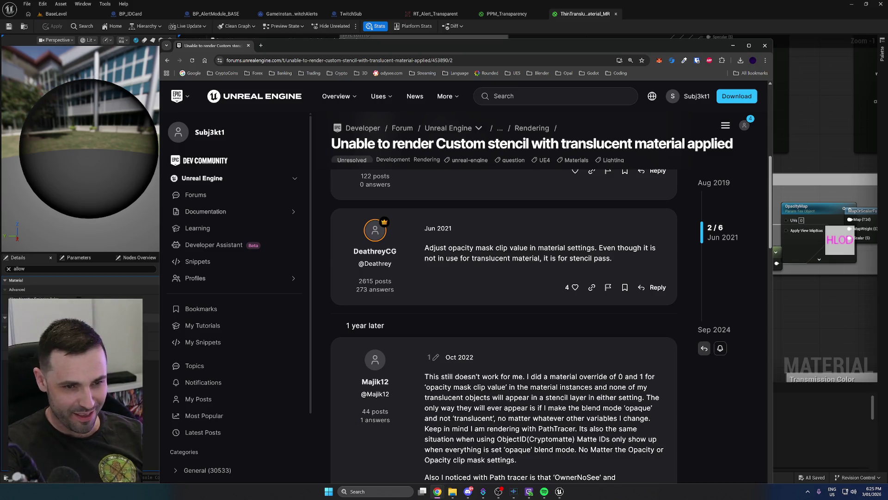
{"action": "double_click", "coordinate": [18, 268]}
{"action": "type", "text": "opac"}
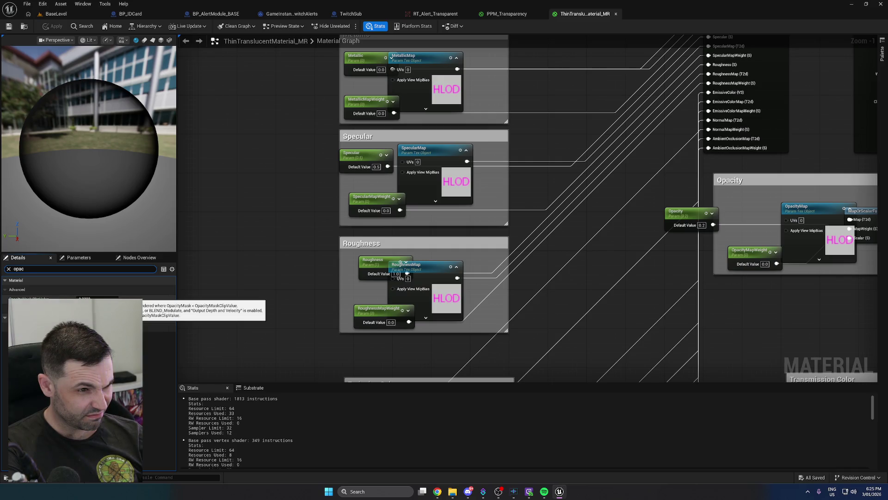
Set Opacity Mask Clip Value to 0, apply the material, and play-test BaseLevel
{"action": "left_click", "coordinate": [97, 298]}
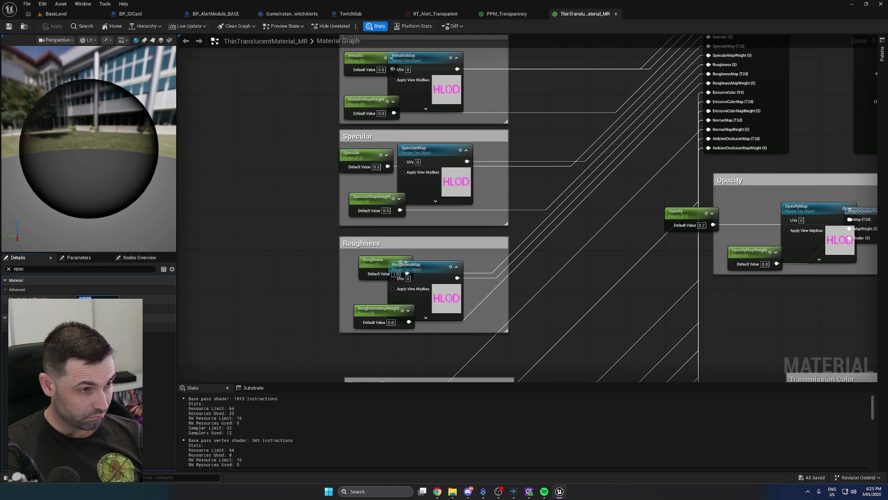
{"action": "type", "text": "0"}
{"action": "key", "text": "Return"}
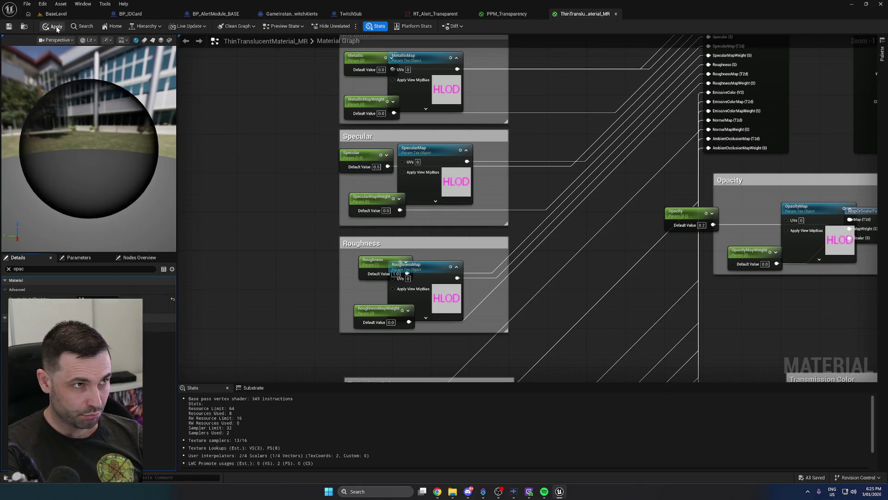
{"action": "left_click", "coordinate": [56, 26]}
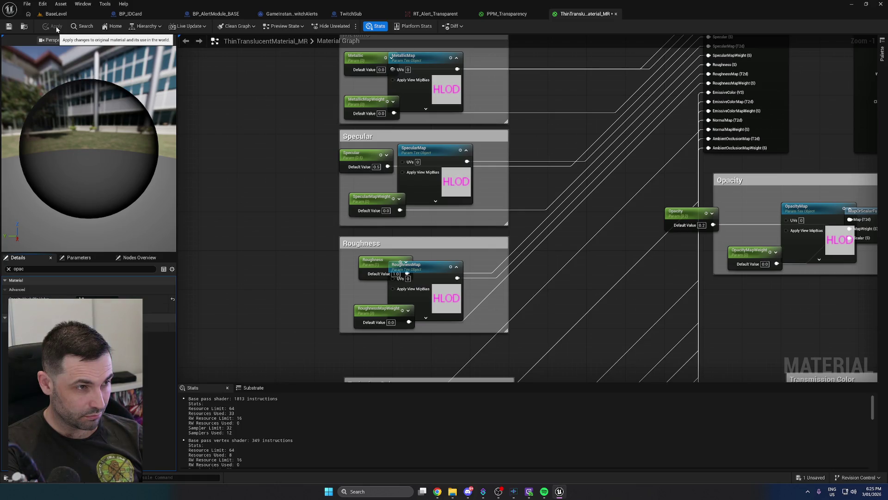
{"action": "left_click", "coordinate": [71, 16]}
{"action": "left_click", "coordinate": [203, 26]}
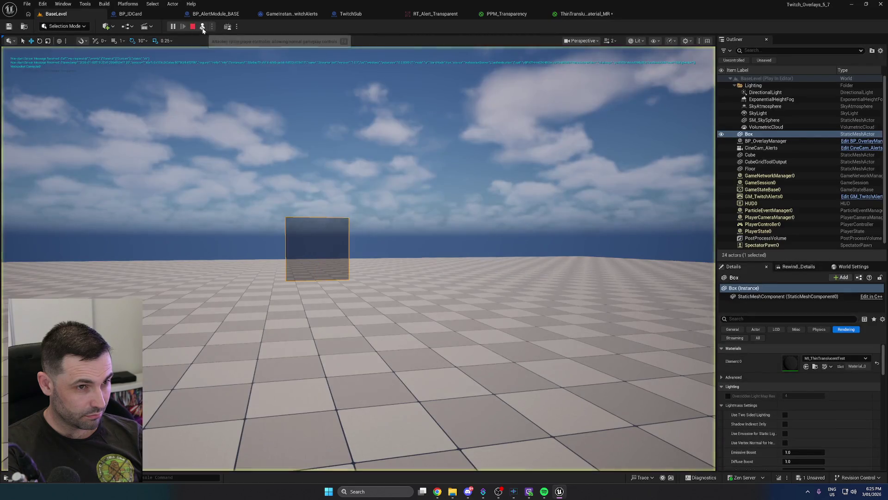
Stop the play session, check RT_Alert_Transparent's alpha channel, then return to ThinTranslucentMaterial_MR's graph
{"action": "key", "text": "Escape"}
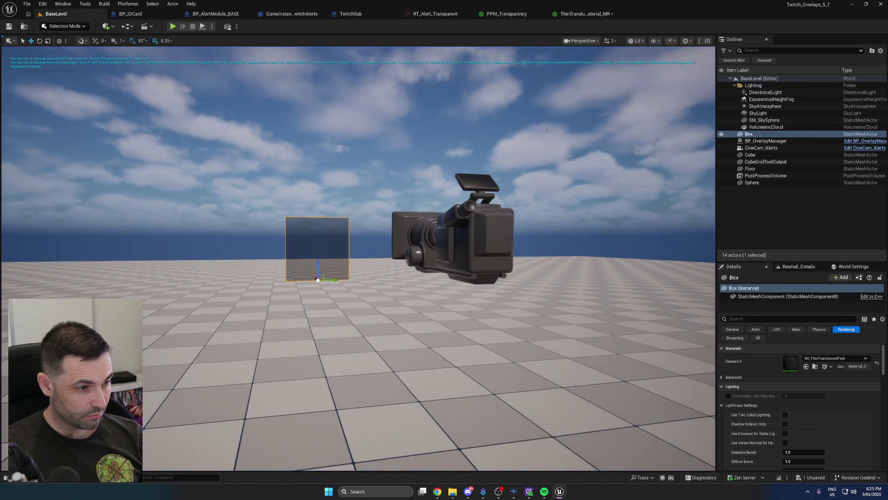
{"action": "key", "text": "ctrl+space"}
{"action": "left_click", "coordinate": [273, 245]}
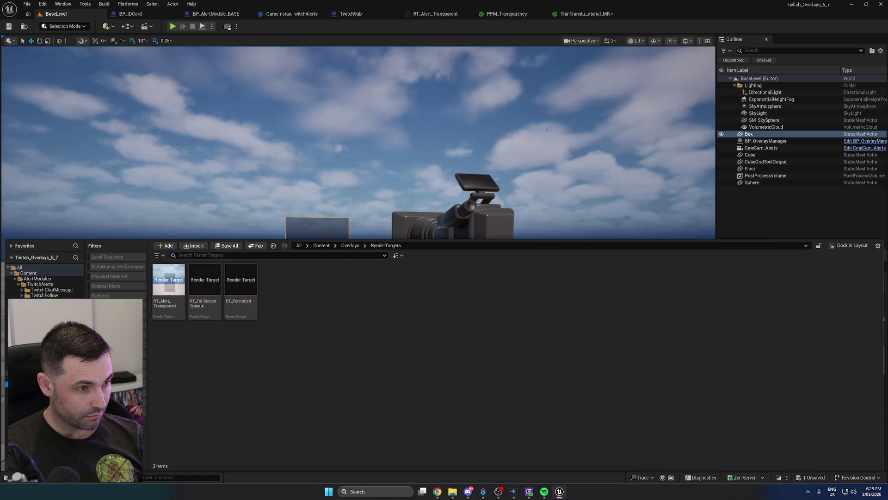
{"action": "double_click", "coordinate": [167, 281]}
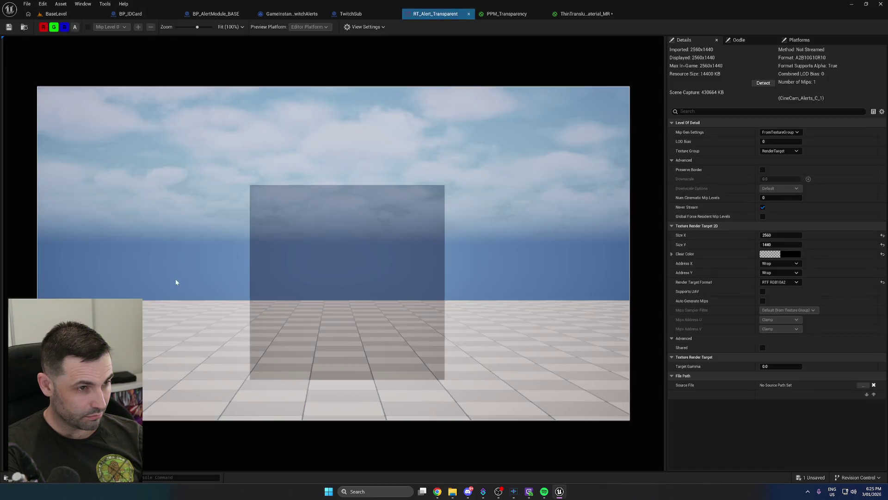
{"action": "left_click", "coordinate": [75, 28]}
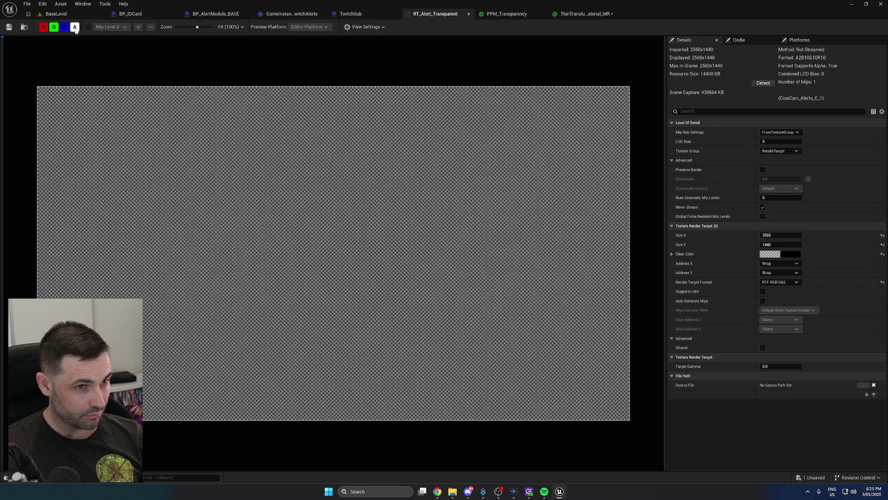
{"action": "left_click", "coordinate": [75, 27]}
{"action": "left_click", "coordinate": [585, 14]}
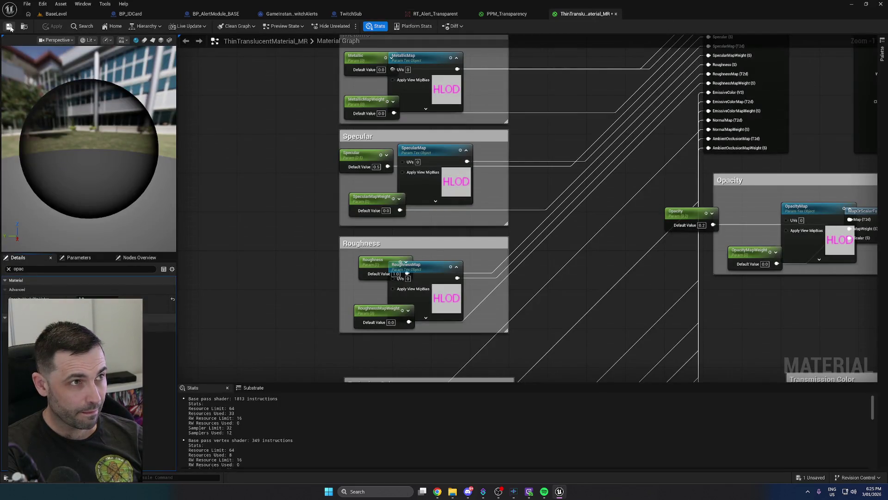
Close ThinTranslucentMaterial_MR, reconnect PPM_Transparency's constant 1 to another If input, apply, and return to BaseLevel
{"action": "left_click", "coordinate": [615, 15]}
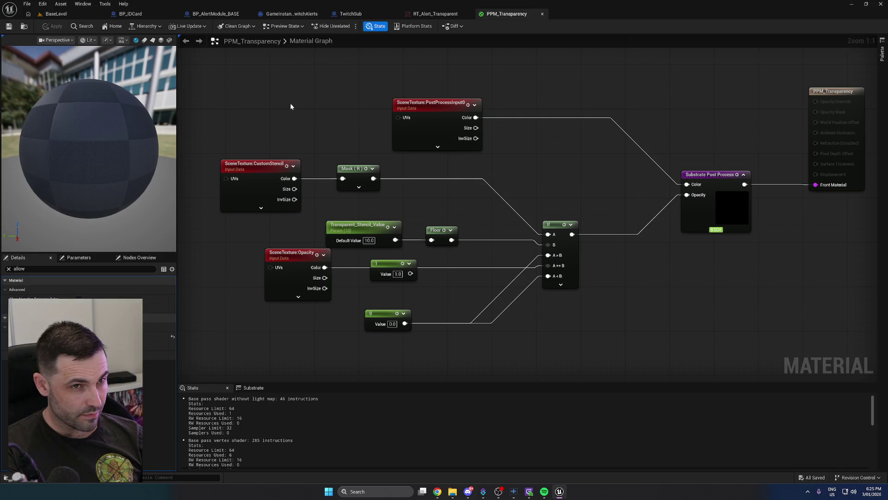
{"action": "mouse_move", "coordinate": [394, 264]}
{"action": "left_mouse_down"}
{"action": "mouse_move", "coordinate": [389, 276]}
{"action": "mouse_move", "coordinate": [552, 266]}
{"action": "left_mouse_up"}
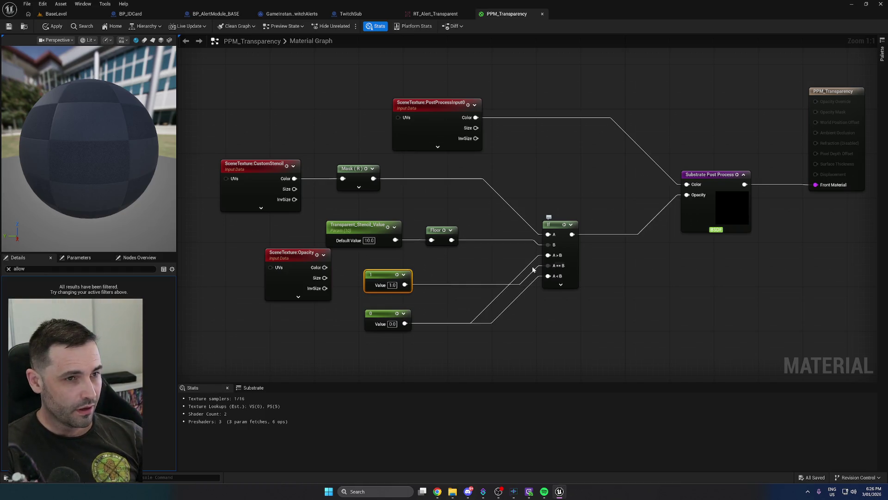
{"action": "left_click", "coordinate": [54, 26]}
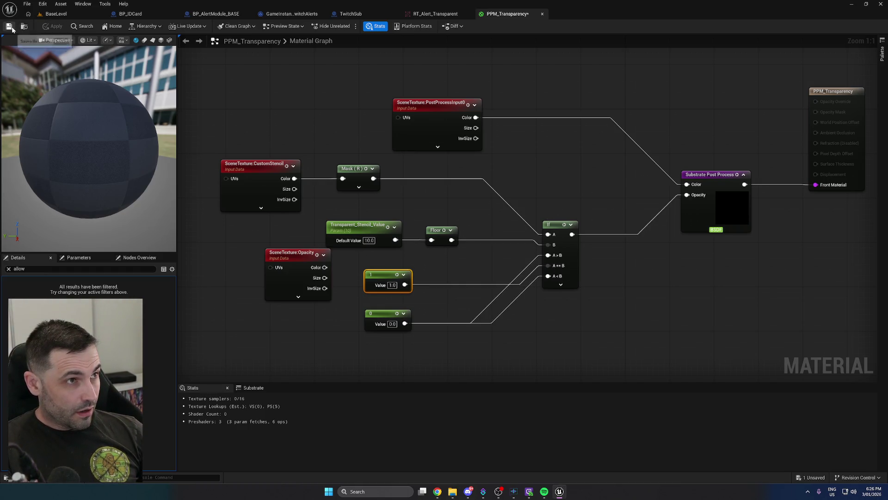
{"action": "left_click", "coordinate": [423, 83]}
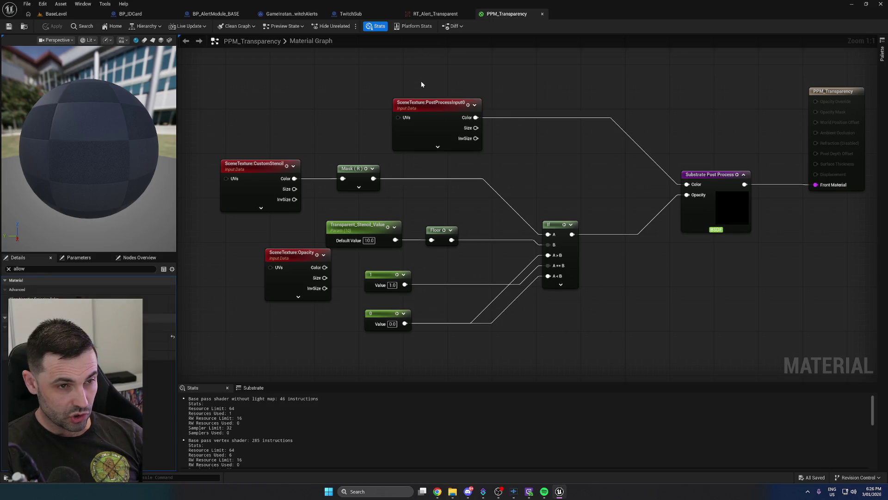
{"action": "left_click", "coordinate": [57, 14]}
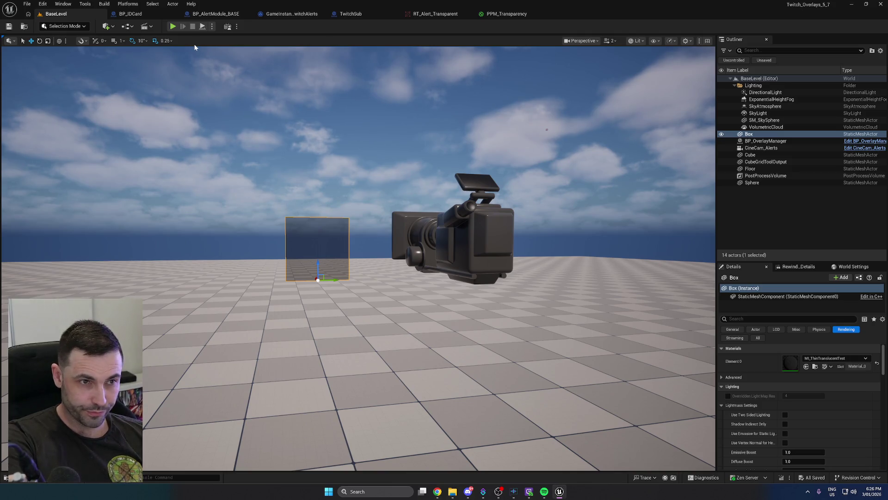
Delete the Box and CineCam_Alerts actors from BaseLevel, save, and bring up Streamer.bot
{"action": "left_click", "coordinate": [414, 227]}
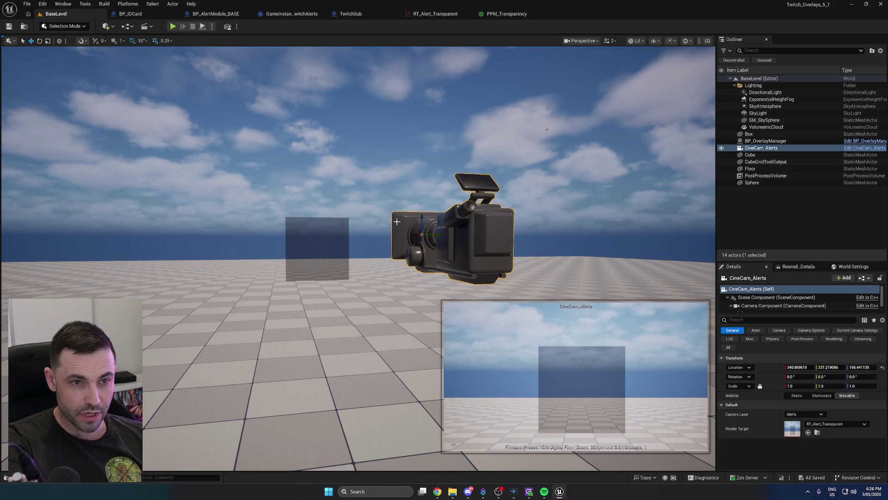
{"action": "left_click", "coordinate": [342, 233]}
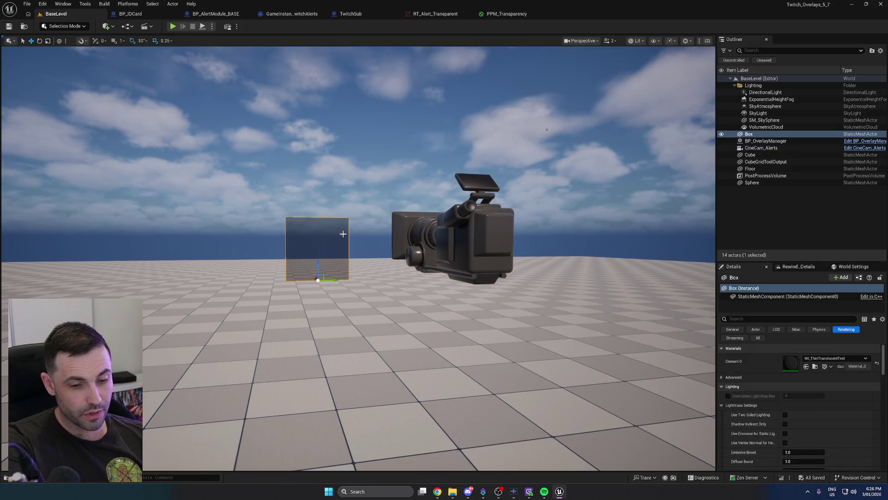
{"action": "key", "text": "Delete"}
{"action": "left_click", "coordinate": [484, 244]}
{"action": "key", "text": "Delete"}
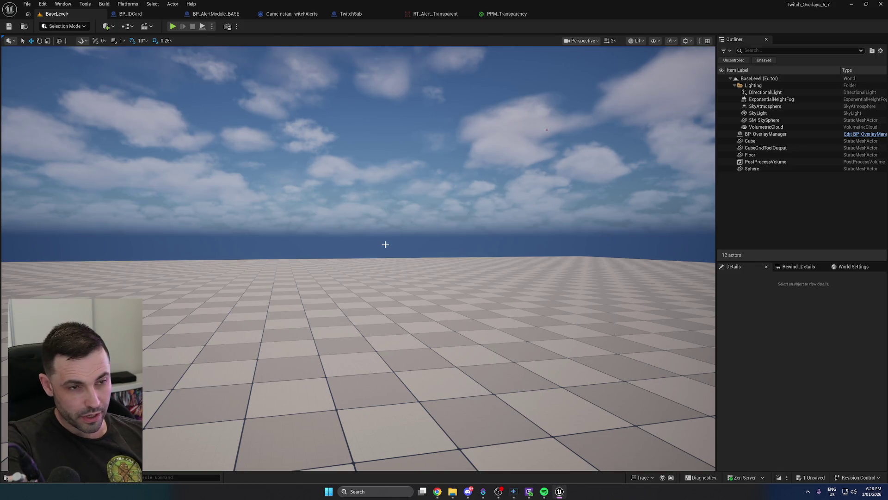
{"action": "key", "text": "ctrl+s"}
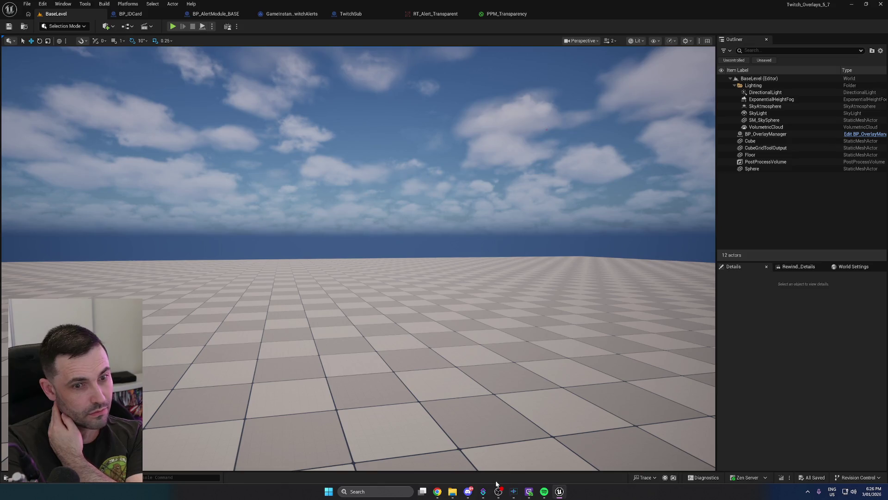
{"action": "left_click", "coordinate": [483, 491]}
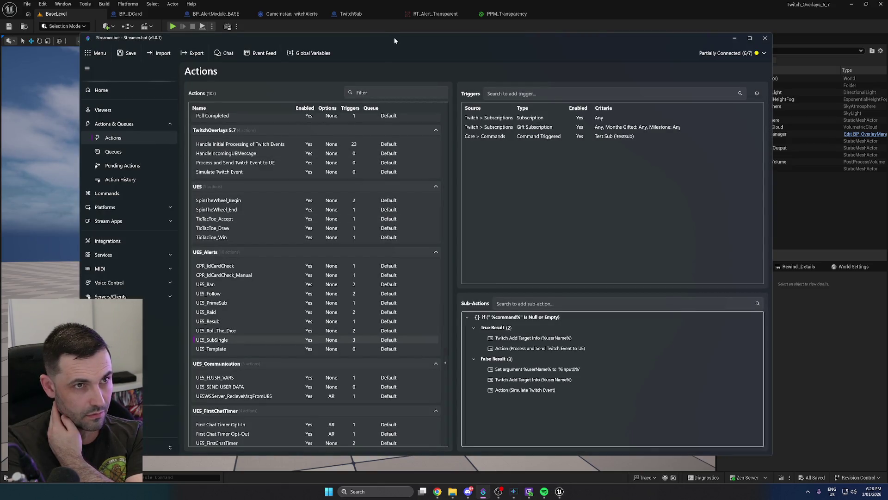
Minimize Streamer.bot and return to the Unreal editor's BaseLevel viewport, now without the test box
{"action": "left_click", "coordinate": [734, 38]}
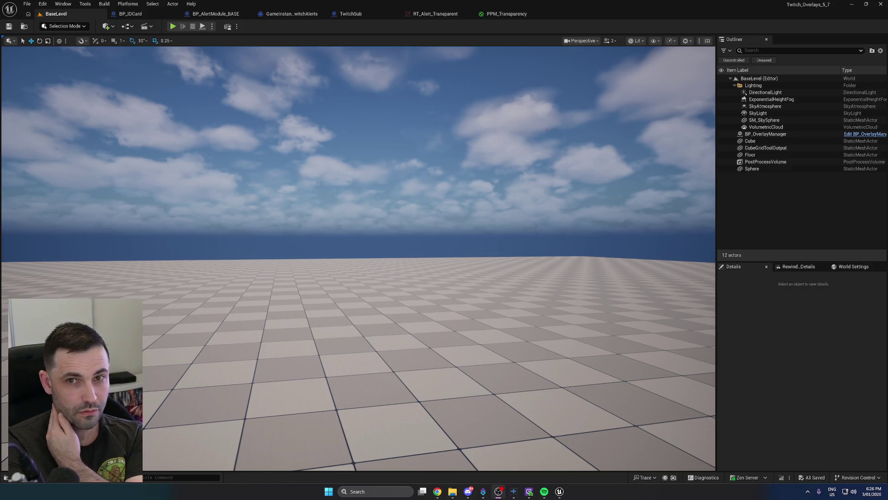
{"action": "left_click", "coordinate": [778, 222]}
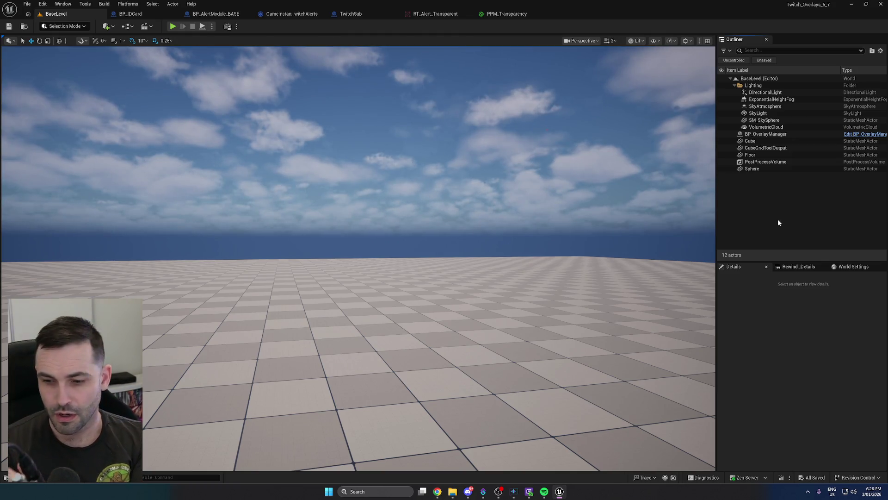